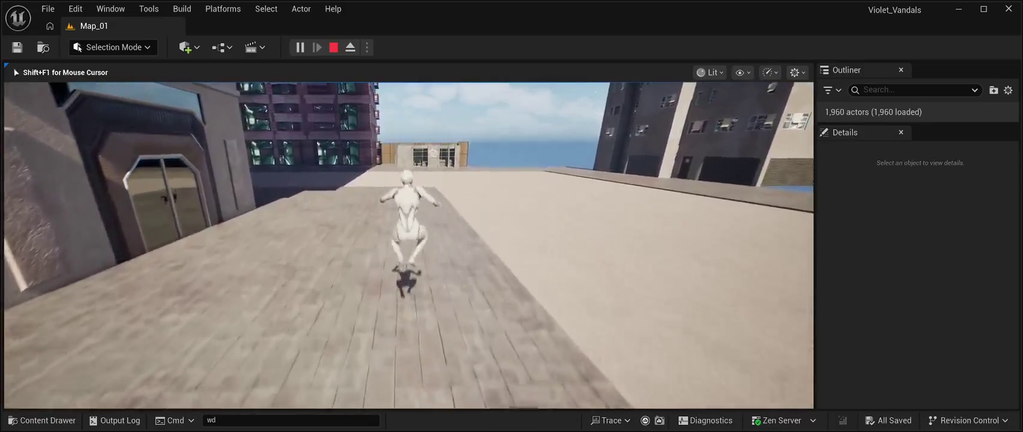
Run the character across the rooftop plaza toward the distant building, then end the play session
{"action": "key", "text": "w"}
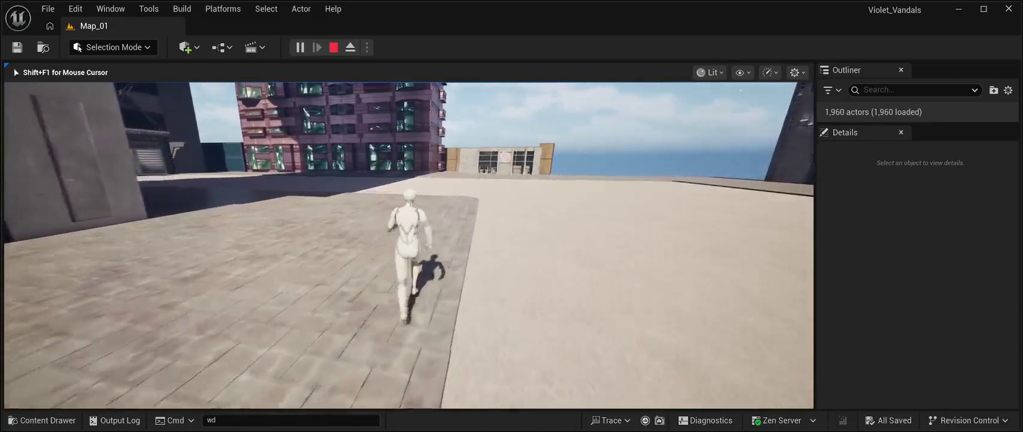
{"action": "key", "text": "w"}
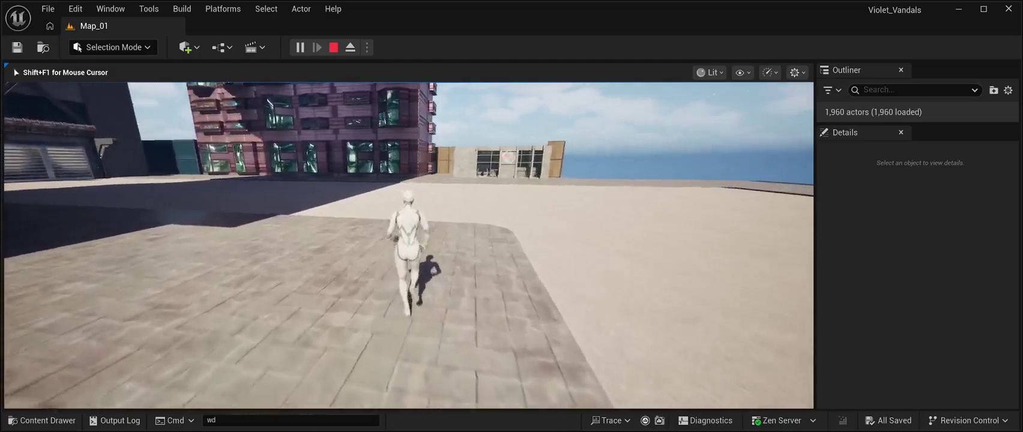
{"action": "key", "text": "w"}
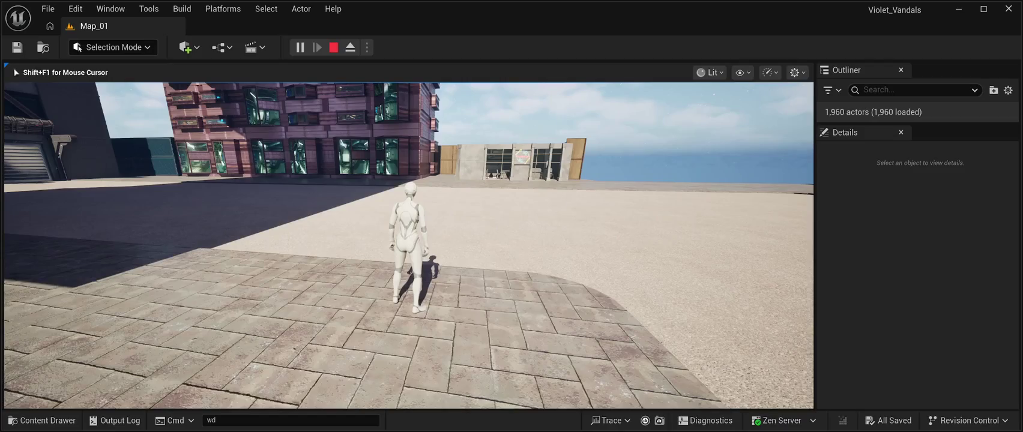
{"action": "key", "text": "a"}
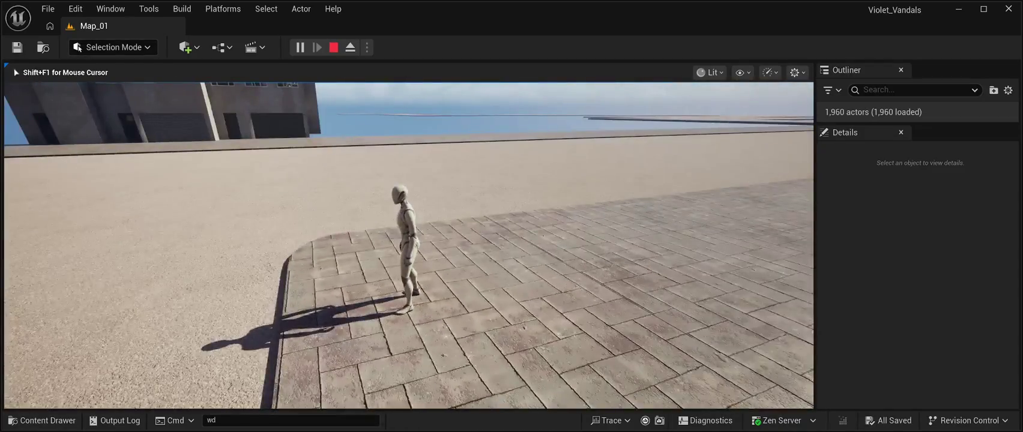
{"action": "key", "text": "w"}
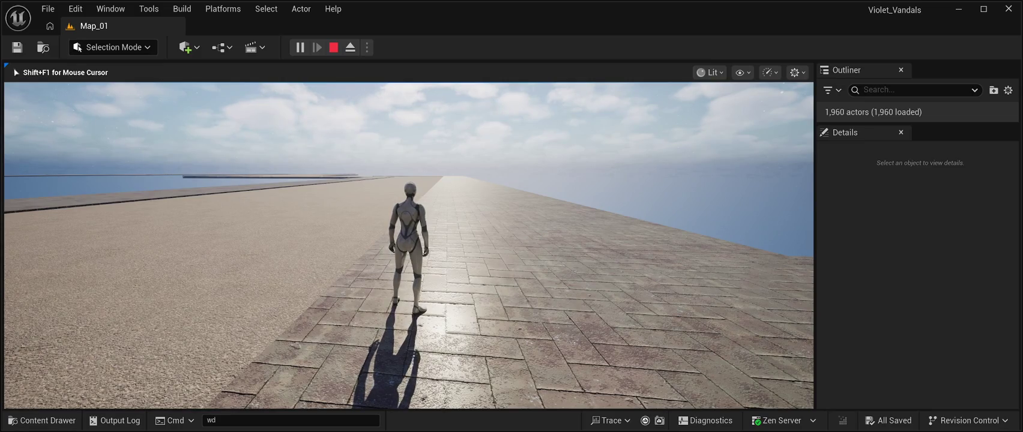
{"action": "key", "text": "Escape"}
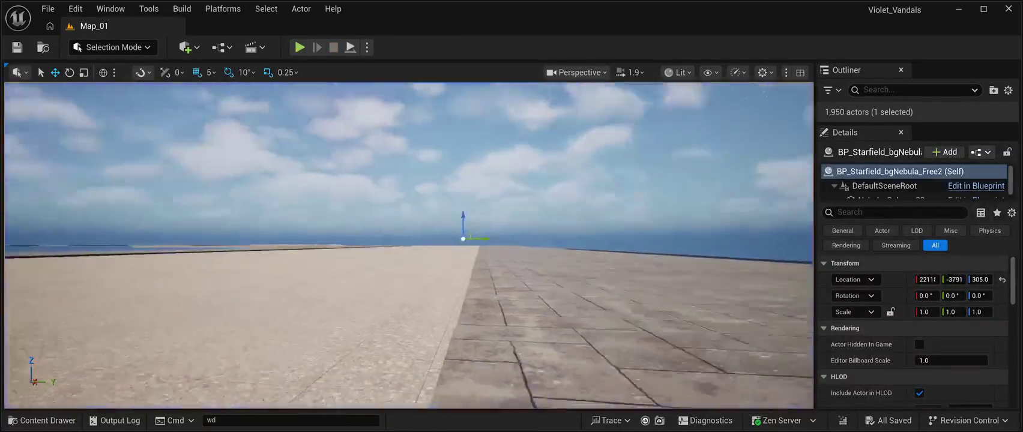
Fly the view to the inner sidewalk corner and select the SM_RoadPavementStones3 corner mesh
{"action": "mouse_move", "coordinate": [408, 240]}
{"action": "left_mouse_down"}
{"action": "mouse_move", "coordinate": [408, 180]}
{"action": "mouse_move", "coordinate": [456, 216]}
{"action": "mouse_move", "coordinate": [468, 240]}
{"action": "mouse_move", "coordinate": [547, 228]}
{"action": "mouse_move", "coordinate": [372, 222]}
{"action": "mouse_move", "coordinate": [372, 180]}
{"action": "mouse_move", "coordinate": [327, 194]}
{"action": "left_mouse_up"}
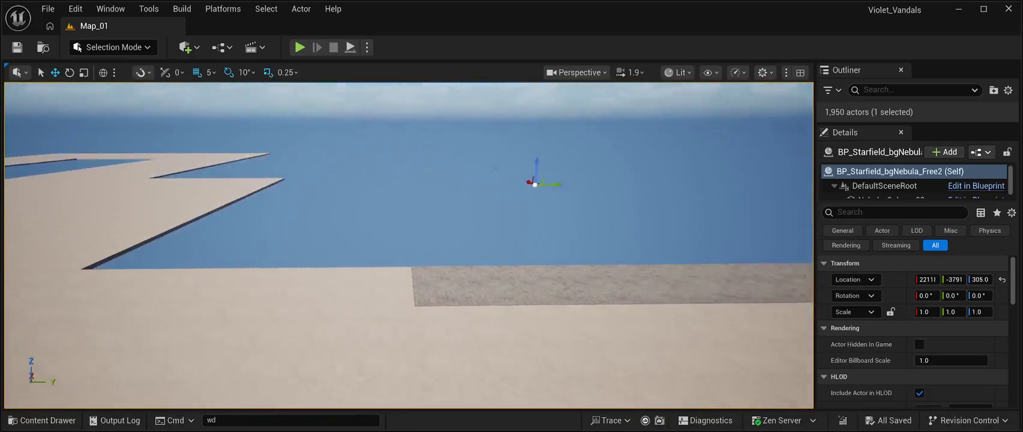
{"action": "mouse_move", "coordinate": [408, 240]}
{"action": "left_mouse_down"}
{"action": "mouse_move", "coordinate": [408, 276]}
{"action": "mouse_move", "coordinate": [378, 288]}
{"action": "mouse_move", "coordinate": [360, 264]}
{"action": "mouse_move", "coordinate": [355, 294]}
{"action": "mouse_move", "coordinate": [373, 258]}
{"action": "mouse_move", "coordinate": [408, 282]}
{"action": "mouse_move", "coordinate": [420, 252]}
{"action": "mouse_move", "coordinate": [420, 282]}
{"action": "mouse_move", "coordinate": [421, 269]}
{"action": "left_mouse_up"}
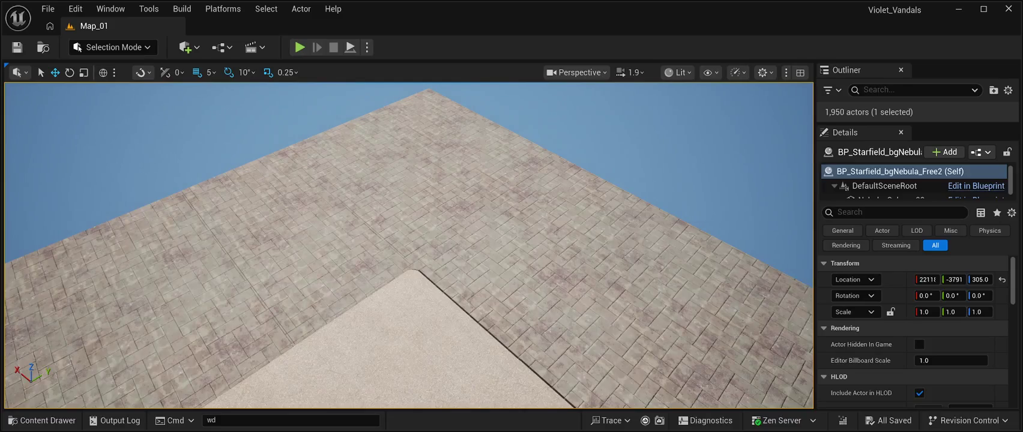
{"action": "left_click", "coordinate": [605, 270]}
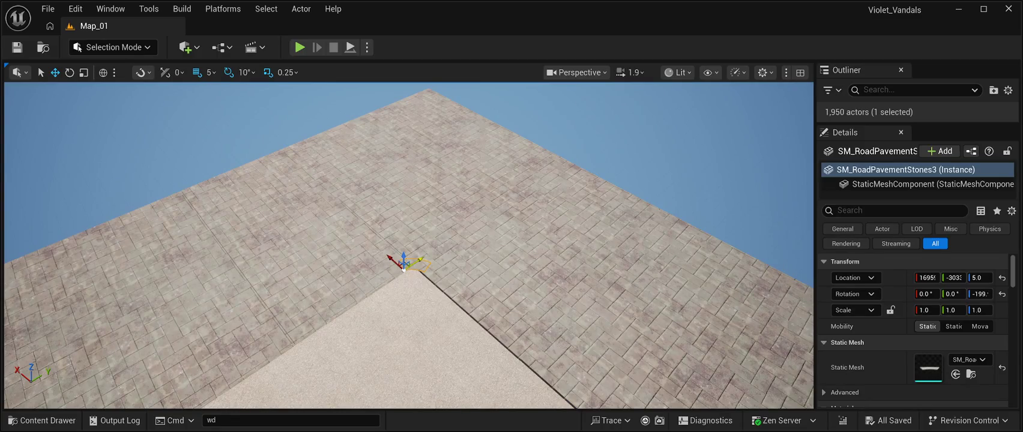
Duplicate the curved corner piece and carry the copy along Y to another inner sidewalk corner
{"action": "key", "text": "ctrl+d"}
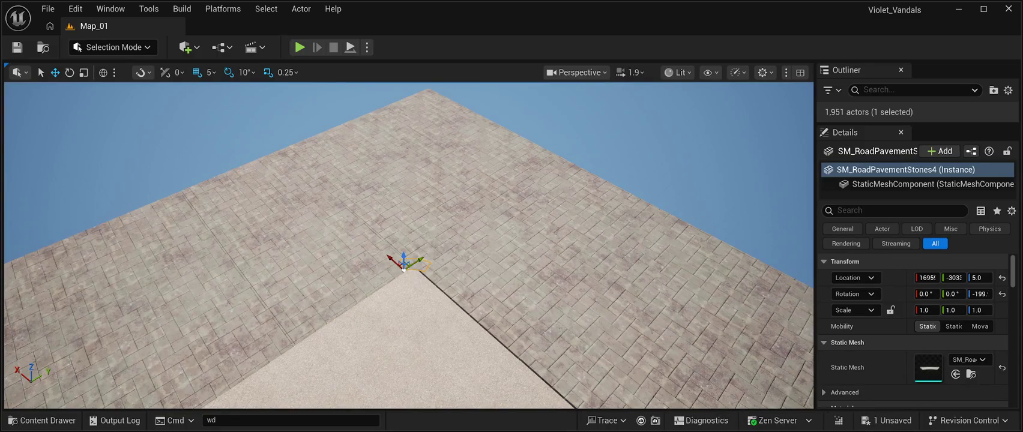
{"action": "left_click_drag", "start_coordinate": [414, 262], "coordinate": [384, 279]}
{"action": "key", "text": "f"}
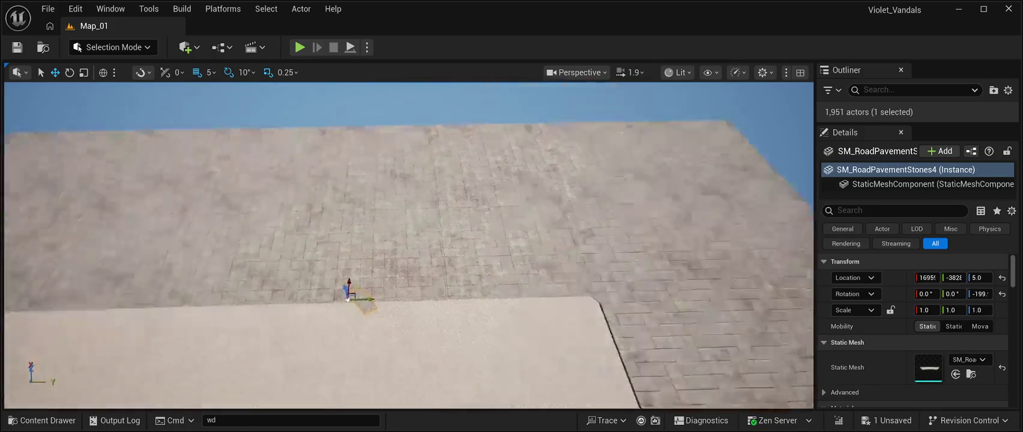
{"action": "scroll", "coordinate": [408, 246], "scroll_direction": "down", "scroll_amount": 5}
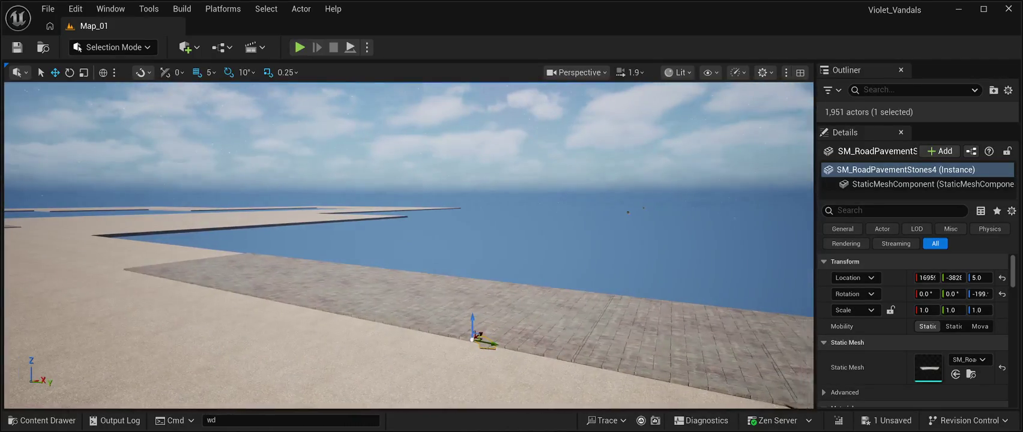
{"action": "key", "text": "a"}
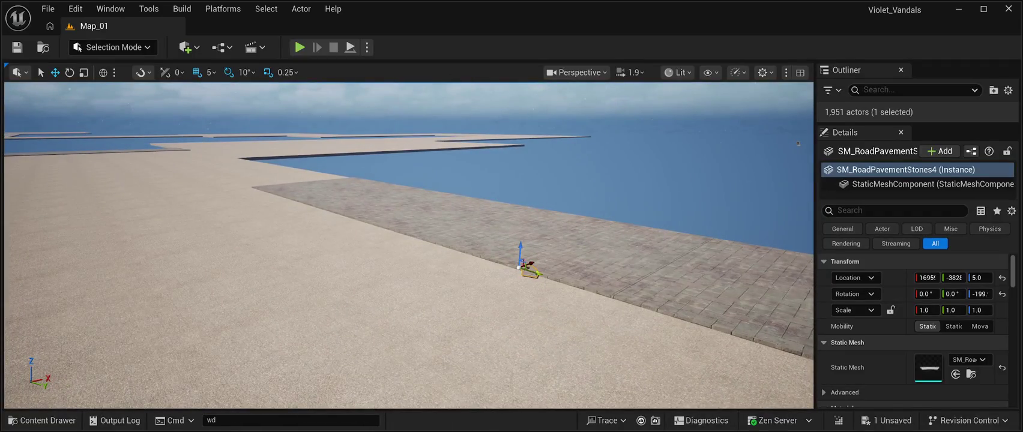
{"action": "left_click_drag", "start_coordinate": [534, 273], "coordinate": [150, 151]}
{"action": "mouse_move", "coordinate": [408, 246]}
{"action": "left_mouse_down"}
{"action": "mouse_move", "coordinate": [408, 198]}
{"action": "mouse_move", "coordinate": [435, 298]}
{"action": "left_mouse_up"}
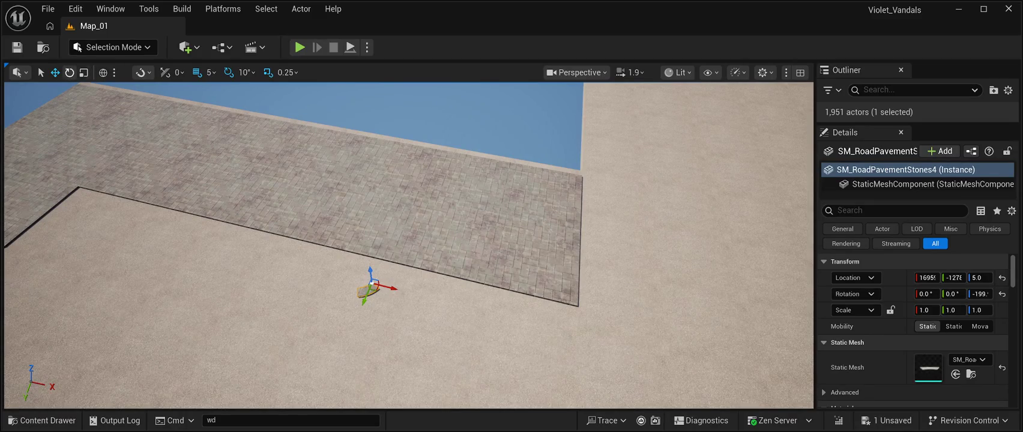
Rotate the copy -130°, fit it snugly into the inner corner, and save the level
{"action": "key", "text": "e"}
{"action": "mouse_move", "coordinate": [390, 302]}
{"action": "left_mouse_down"}
{"action": "mouse_move", "coordinate": [411, 286]}
{"action": "mouse_move", "coordinate": [401, 270]}
{"action": "mouse_move", "coordinate": [406, 291]}
{"action": "mouse_move", "coordinate": [395, 278]}
{"action": "left_mouse_up"}
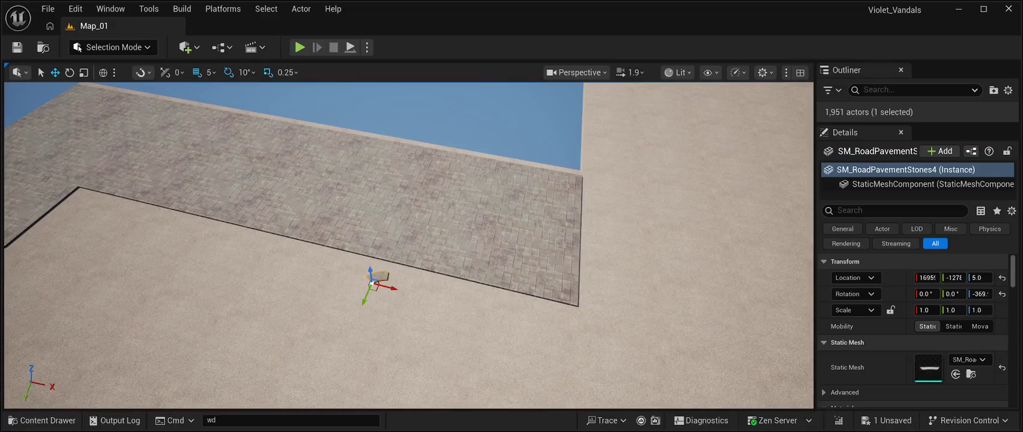
{"action": "mouse_move", "coordinate": [387, 287]}
{"action": "left_mouse_down"}
{"action": "mouse_move", "coordinate": [169, 228]}
{"action": "mouse_move", "coordinate": [60, 236]}
{"action": "left_mouse_up"}
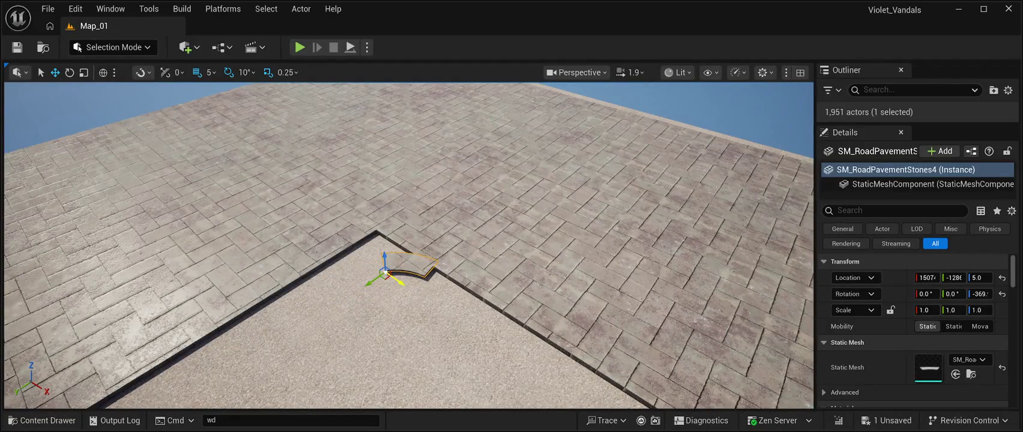
{"action": "left_click_drag", "start_coordinate": [385, 274], "coordinate": [370, 267]}
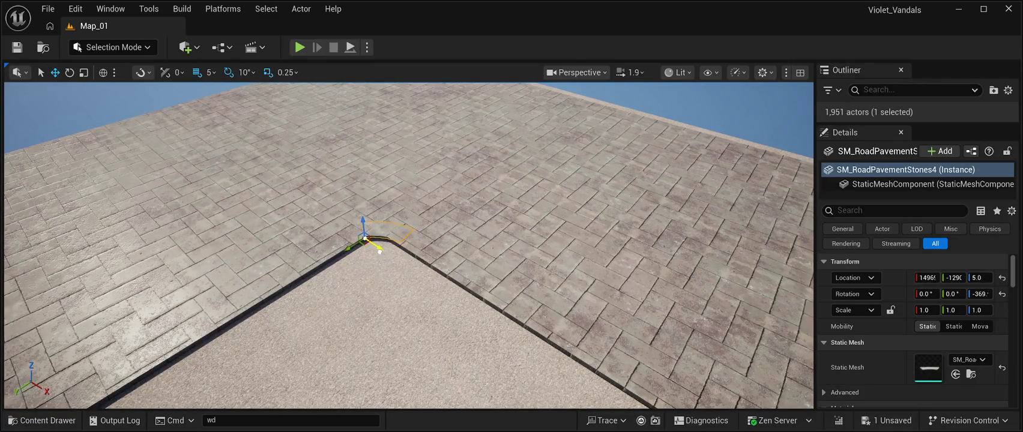
{"action": "mouse_move", "coordinate": [408, 246]}
{"action": "left_mouse_down"}
{"action": "mouse_move", "coordinate": [447, 204]}
{"action": "mouse_move", "coordinate": [420, 270]}
{"action": "mouse_move", "coordinate": [449, 195]}
{"action": "mouse_move", "coordinate": [435, 204]}
{"action": "mouse_move", "coordinate": [435, 222]}
{"action": "mouse_move", "coordinate": [429, 198]}
{"action": "left_mouse_up"}
{"action": "left_click", "coordinate": [420, 132]}
{"action": "key", "text": "ctrl+s"}
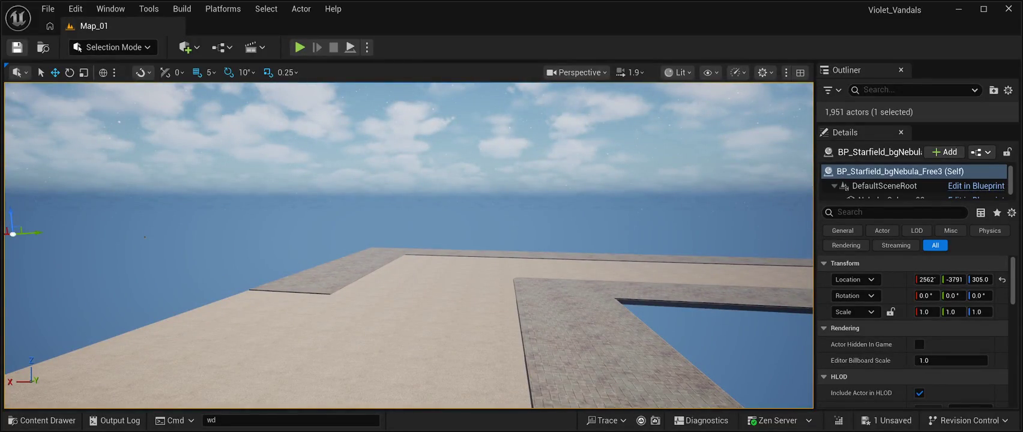
Save the level and fly the camera sideways over the rooftop road platforms
{"action": "left_click", "coordinate": [216, 420]}
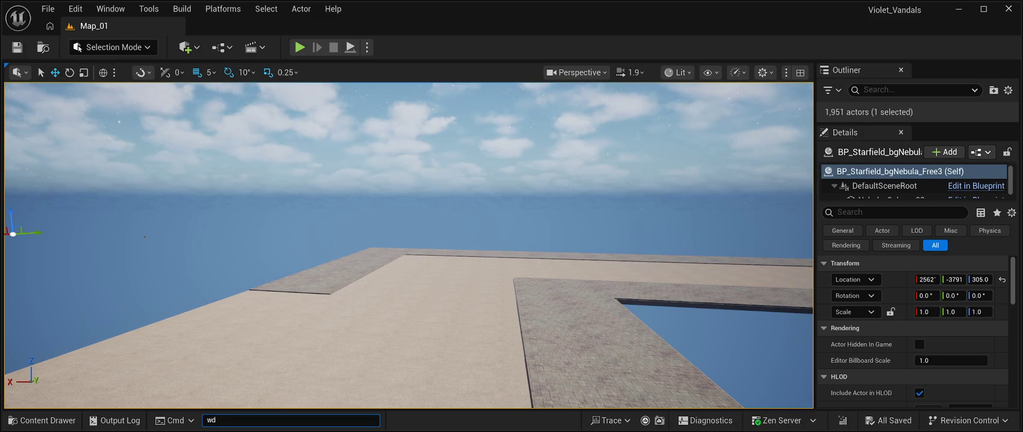
{"action": "key", "text": "a"}
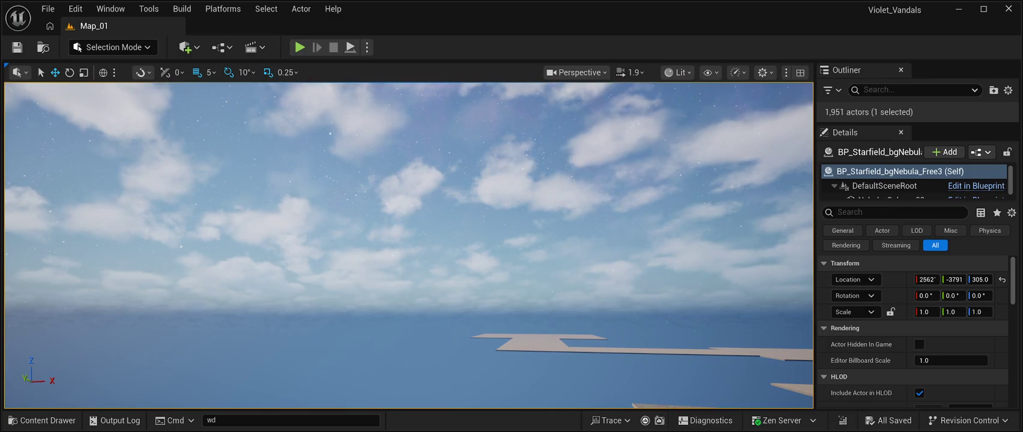
{"action": "key", "text": "f"}
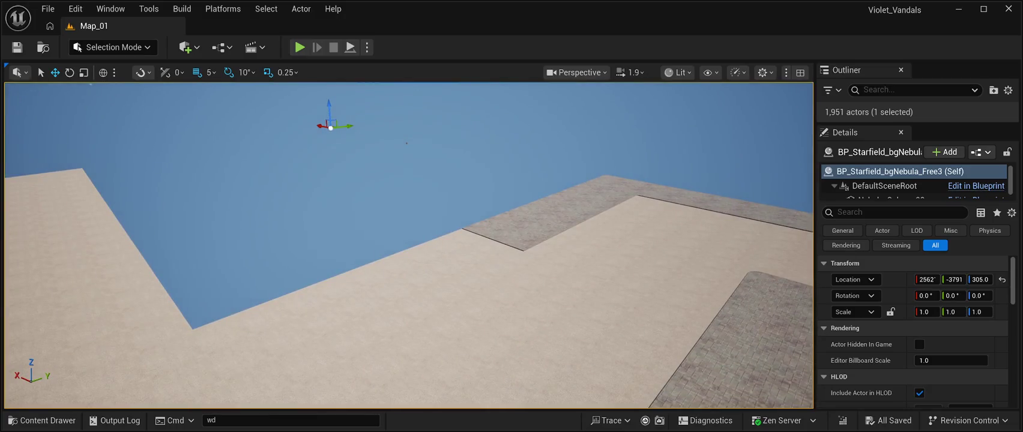
Select a group of eight neighbouring road floor tiles
{"action": "left_click", "coordinate": [514, 240]}
{"action": "left_click", "coordinate": [480, 231], "text": "ctrl"}
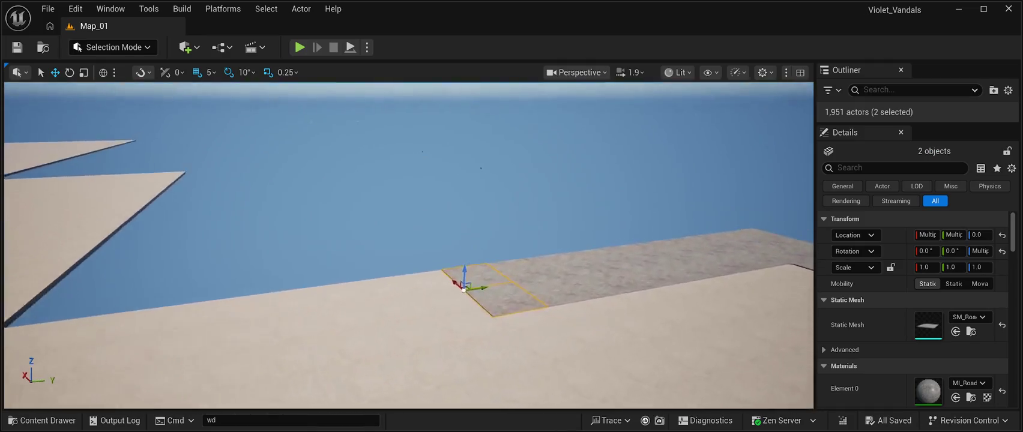
{"action": "left_click", "coordinate": [432, 273], "text": "ctrl"}
{"action": "left_click", "coordinate": [468, 306], "text": "ctrl"}
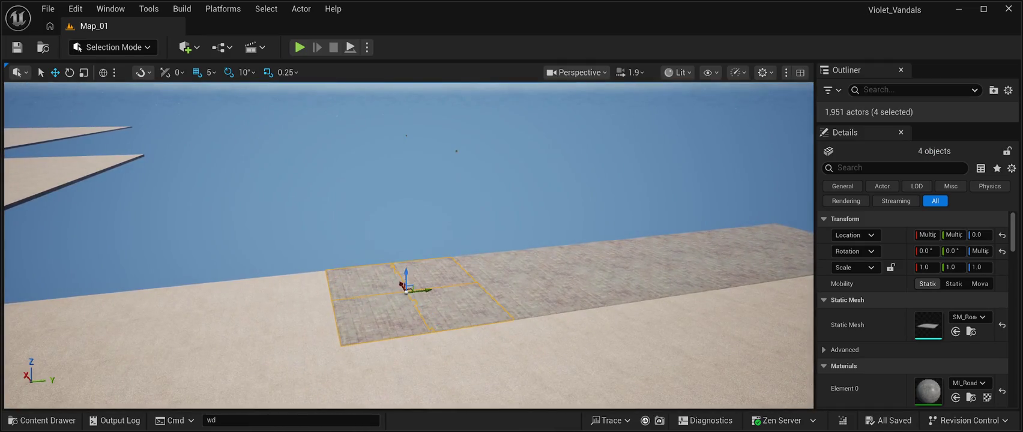
{"action": "left_click", "coordinate": [528, 300], "text": "ctrl"}
{"action": "left_click", "coordinate": [498, 267], "text": "ctrl"}
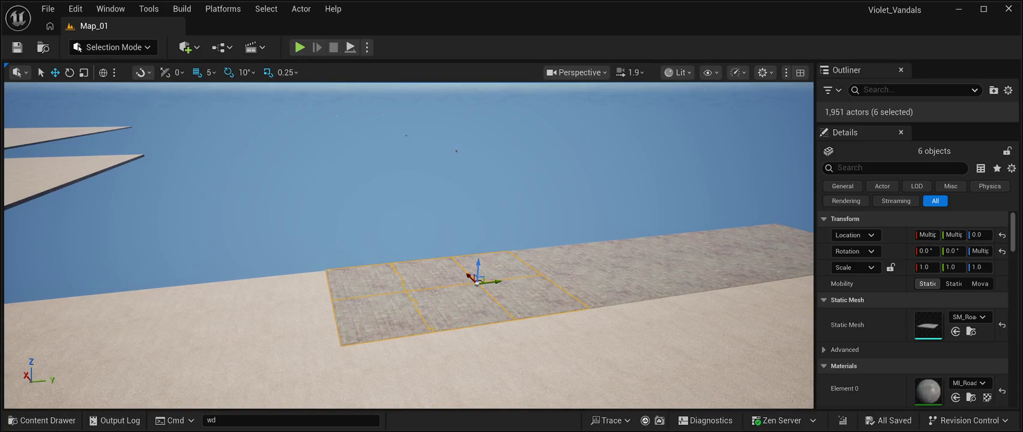
{"action": "left_click", "coordinate": [618, 289], "text": "ctrl"}
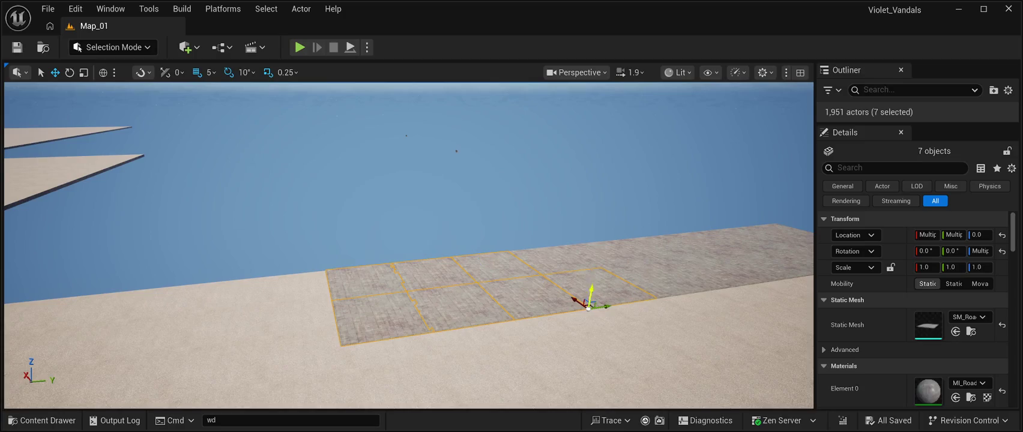
{"action": "left_click", "coordinate": [575, 261], "text": "ctrl"}
{"action": "key", "text": "d"}
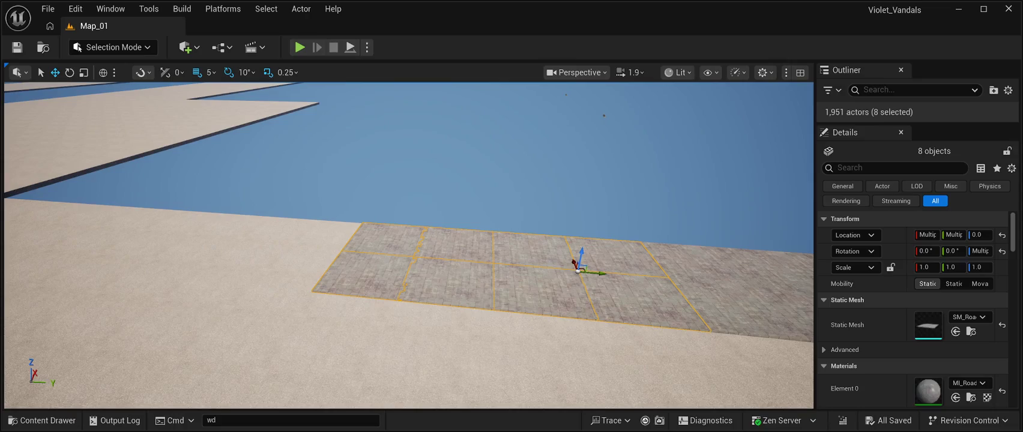
Duplicate the eight selected tiles and slide the copies along to extend the road
{"action": "key", "text": "ctrl+d"}
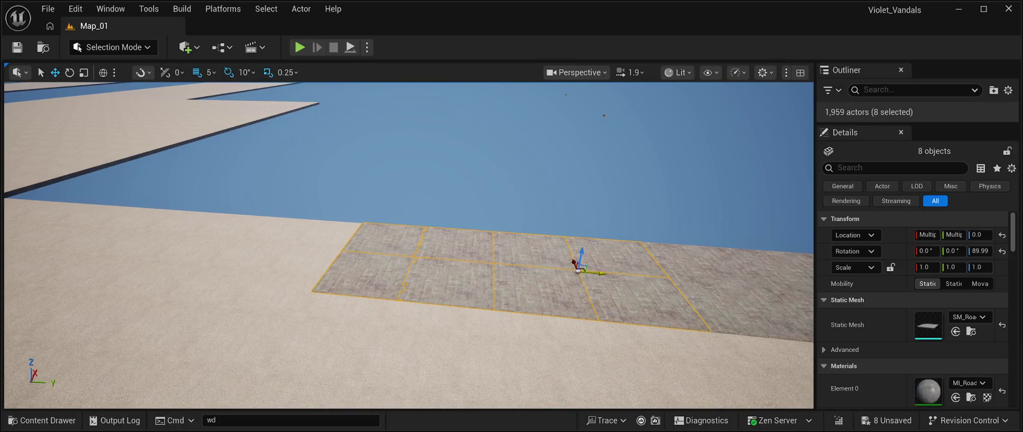
{"action": "mouse_move", "coordinate": [577, 272]}
{"action": "left_mouse_down"}
{"action": "mouse_move", "coordinate": [484, 277]}
{"action": "mouse_move", "coordinate": [279, 260]}
{"action": "mouse_move", "coordinate": [293, 265]}
{"action": "left_mouse_up"}
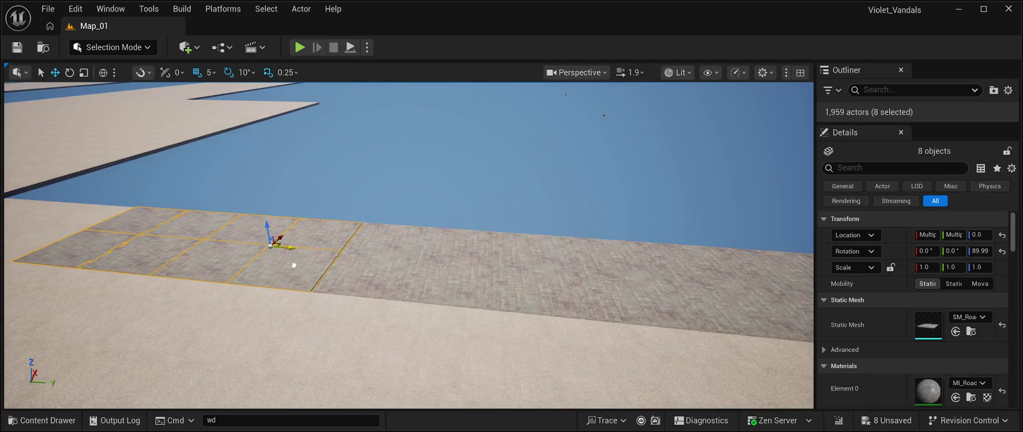
{"action": "key", "text": "w"}
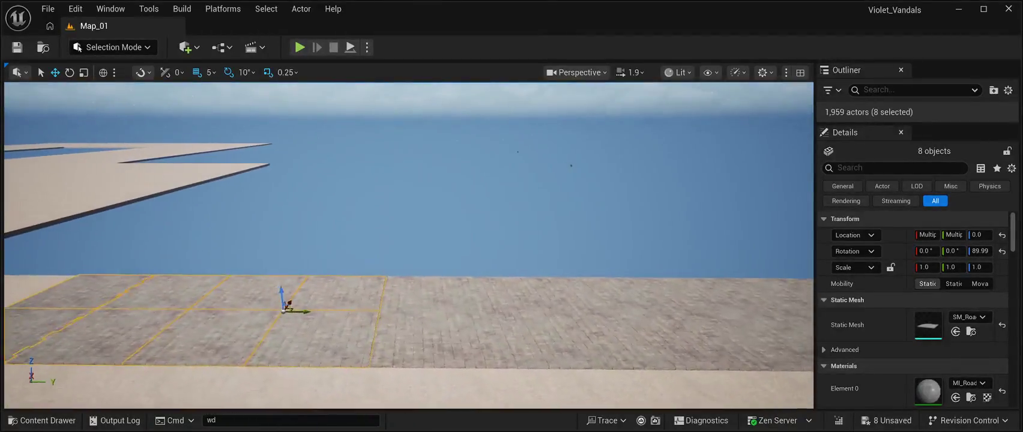
{"action": "key", "text": "w"}
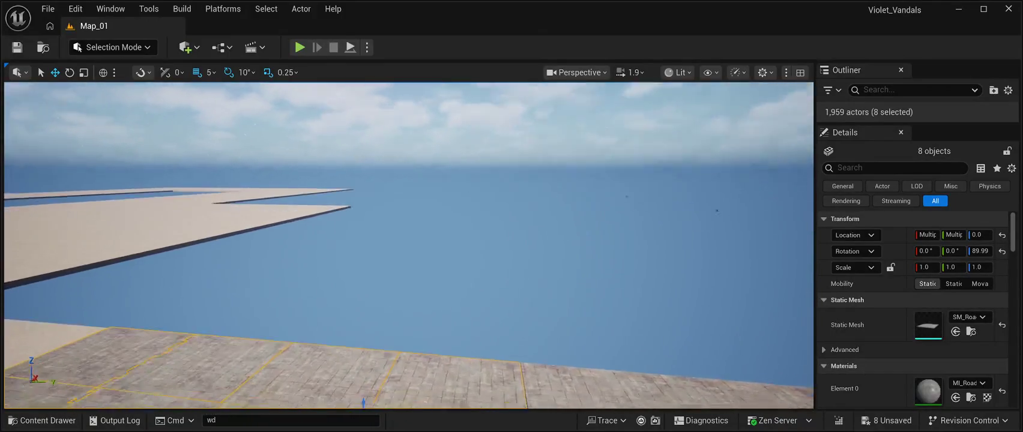
{"action": "key", "text": "s"}
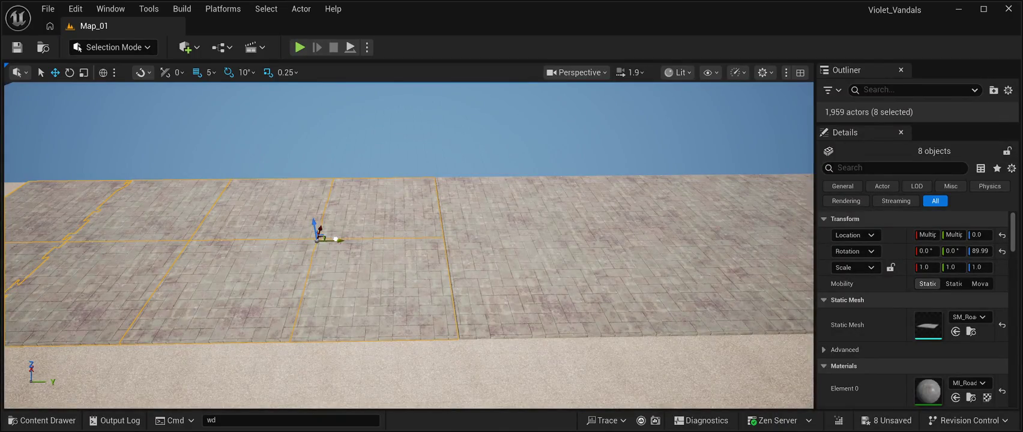
{"action": "key", "text": "d"}
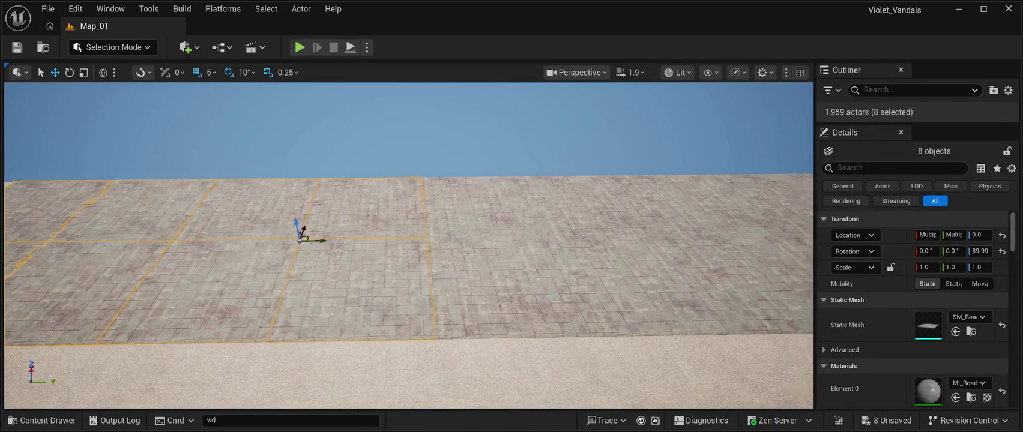
{"action": "key", "text": "d"}
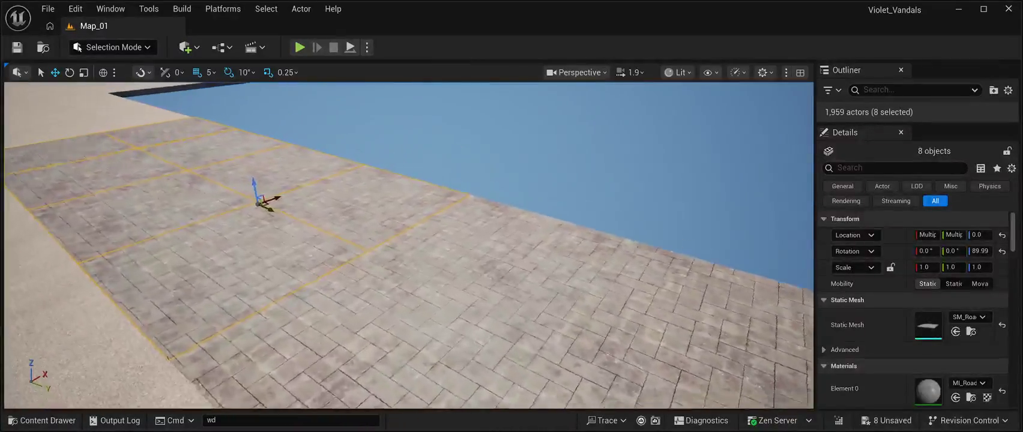
{"action": "key", "text": "d"}
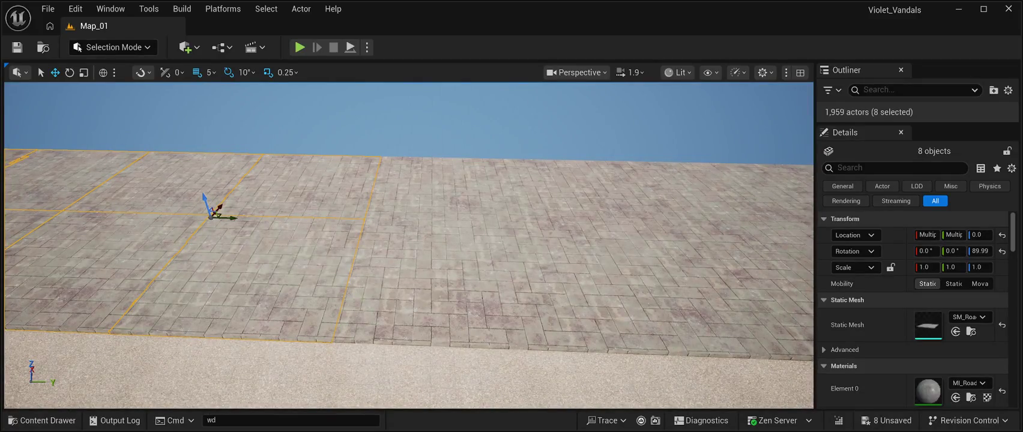
{"action": "key", "text": "d"}
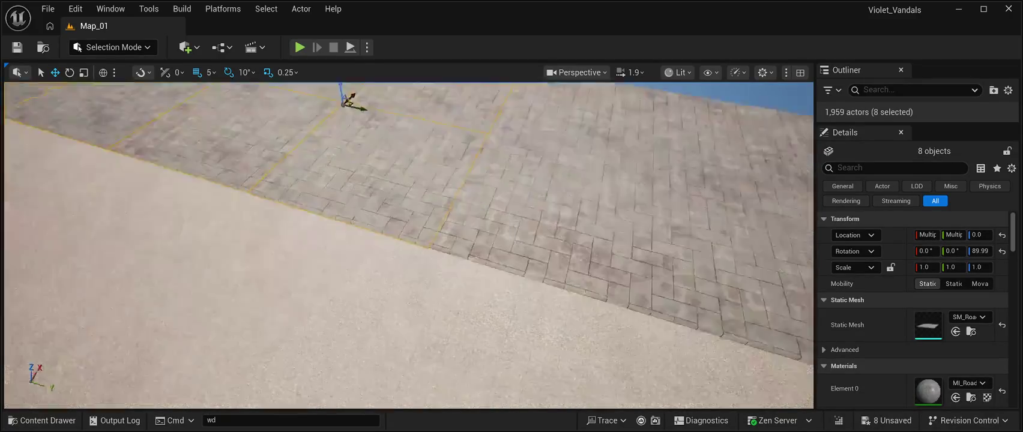
Duplicate the eight paving tiles again and slide the copies along Y to close the gap in the strip
{"action": "key", "text": "f"}
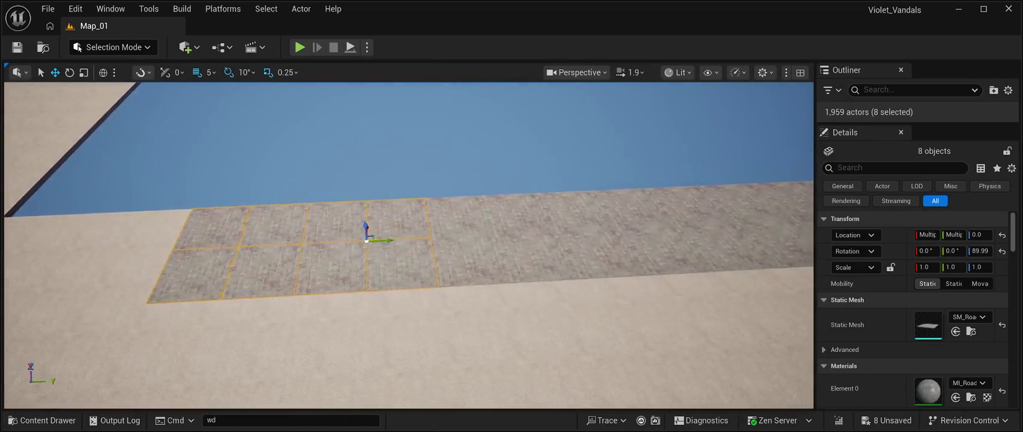
{"action": "key", "text": "w"}
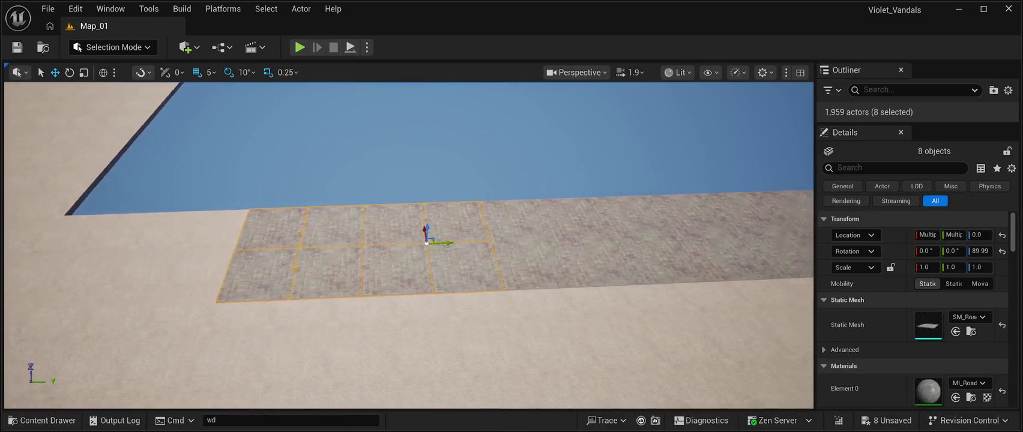
{"action": "key", "text": "f"}
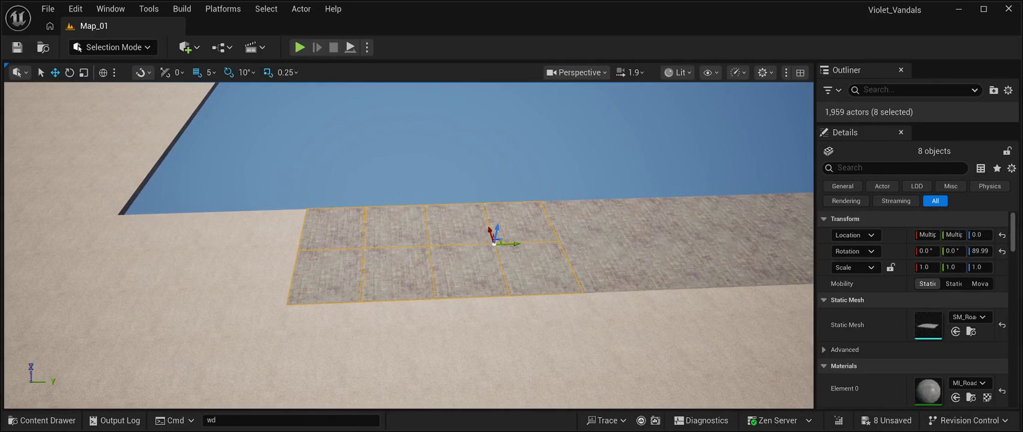
{"action": "key", "text": "w"}
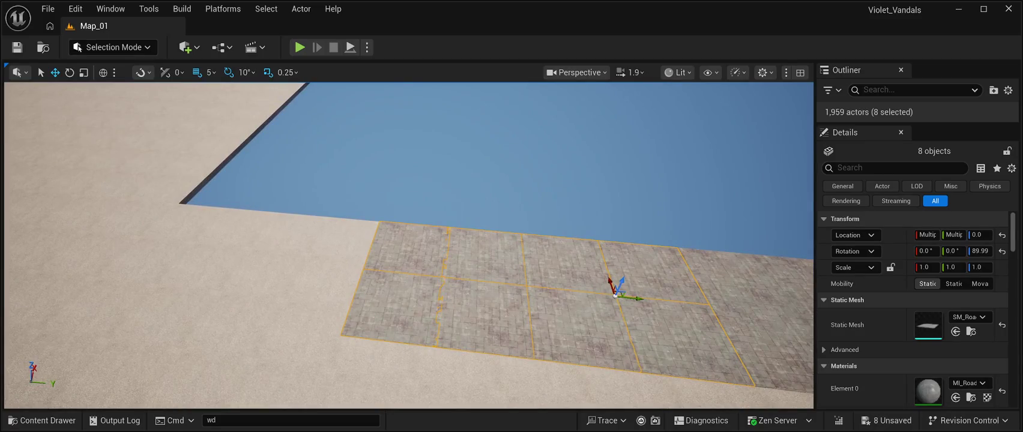
{"action": "key", "text": "f"}
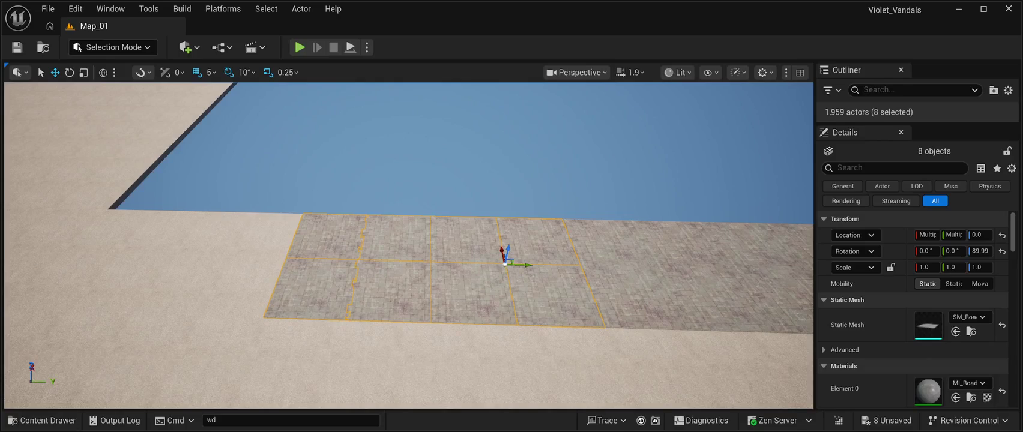
{"action": "key", "text": "ctrl+d"}
{"action": "mouse_move", "coordinate": [523, 265]}
{"action": "left_mouse_down"}
{"action": "mouse_move", "coordinate": [212, 258]}
{"action": "mouse_move", "coordinate": [239, 264]}
{"action": "mouse_move", "coordinate": [215, 243]}
{"action": "mouse_move", "coordinate": [215, 207]}
{"action": "left_mouse_up"}
{"action": "key", "text": "d"}
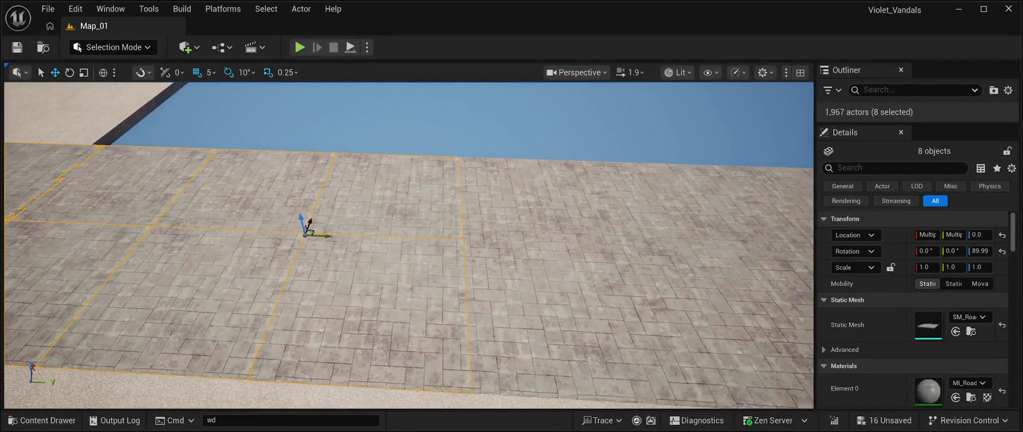
{"action": "left_click_drag", "start_coordinate": [328, 236], "coordinate": [324, 236]}
{"action": "left_click", "coordinate": [457, 114]}
{"action": "mouse_move", "coordinate": [456, 114]}
{"action": "left_mouse_down"}
{"action": "mouse_move", "coordinate": [456, 228]}
{"action": "mouse_move", "coordinate": [561, 250]}
{"action": "left_mouse_up"}
{"action": "left_click", "coordinate": [339, 312]}
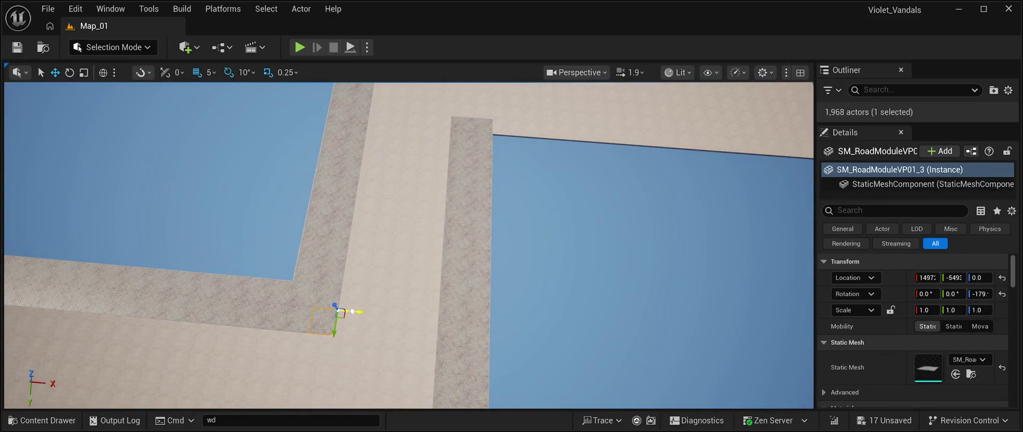
Move the SM_RoadModuleVP01_3 corner to the sidewalk end, rotate its curve outward, and align it flush
{"action": "mouse_move", "coordinate": [339, 311]}
{"action": "left_mouse_down"}
{"action": "mouse_move", "coordinate": [402, 318]}
{"action": "mouse_move", "coordinate": [418, 140]}
{"action": "mouse_move", "coordinate": [415, 152]}
{"action": "left_mouse_up"}
{"action": "key", "text": "w"}
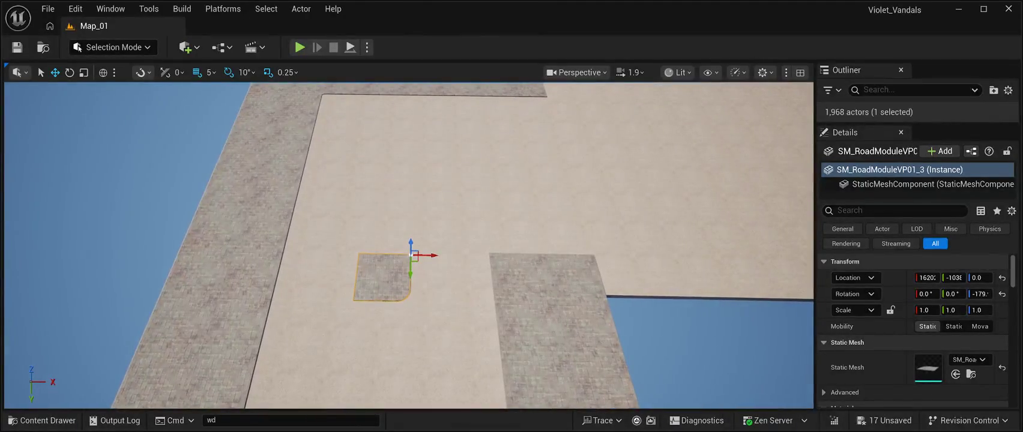
{"action": "key", "text": "e"}
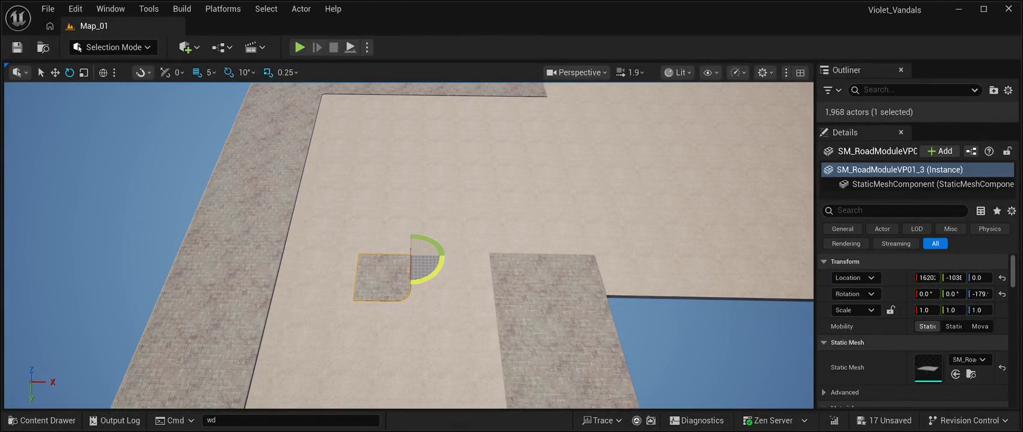
{"action": "mouse_move", "coordinate": [441, 267]}
{"action": "left_mouse_down"}
{"action": "mouse_move", "coordinate": [408, 282]}
{"action": "mouse_move", "coordinate": [379, 258]}
{"action": "left_mouse_up"}
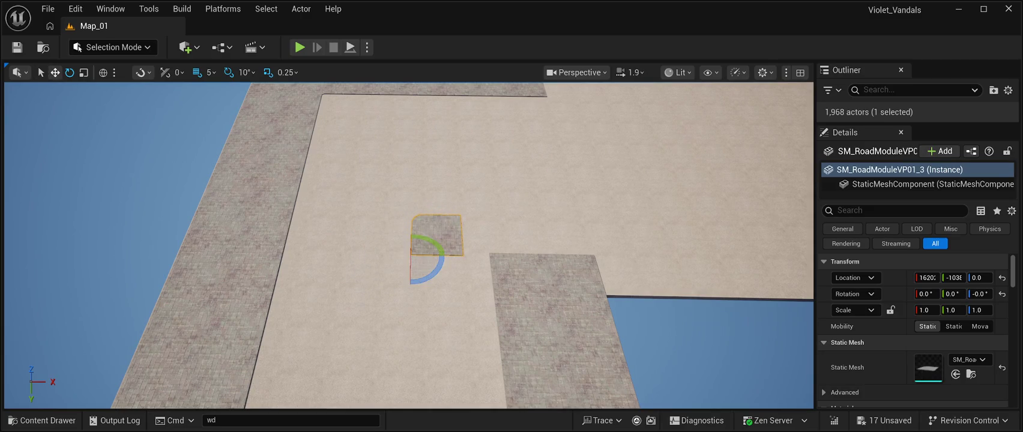
{"action": "key", "text": "w"}
{"action": "mouse_move", "coordinate": [433, 254]}
{"action": "left_mouse_down"}
{"action": "mouse_move", "coordinate": [509, 252]}
{"action": "mouse_move", "coordinate": [384, 252]}
{"action": "left_mouse_up"}
{"action": "scroll", "coordinate": [456, 231], "scroll_direction": "up", "scroll_amount": 5}
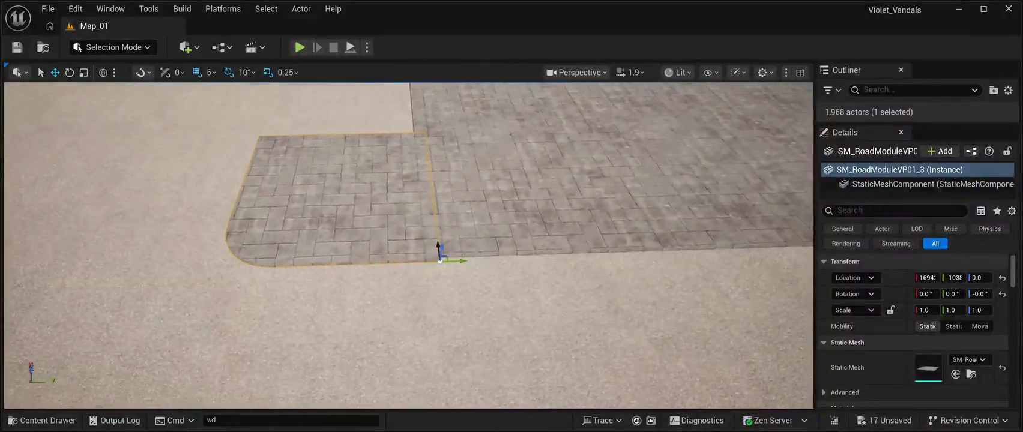
{"action": "mouse_move", "coordinate": [487, 239]}
{"action": "left_mouse_down"}
{"action": "mouse_move", "coordinate": [468, 232]}
{"action": "mouse_move", "coordinate": [474, 282]}
{"action": "mouse_move", "coordinate": [618, 372]}
{"action": "mouse_move", "coordinate": [522, 288]}
{"action": "mouse_move", "coordinate": [511, 171]}
{"action": "mouse_move", "coordinate": [616, 235]}
{"action": "mouse_move", "coordinate": [455, 243]}
{"action": "left_mouse_up"}
{"action": "scroll", "coordinate": [469, 235], "scroll_direction": "up", "scroll_amount": 2}
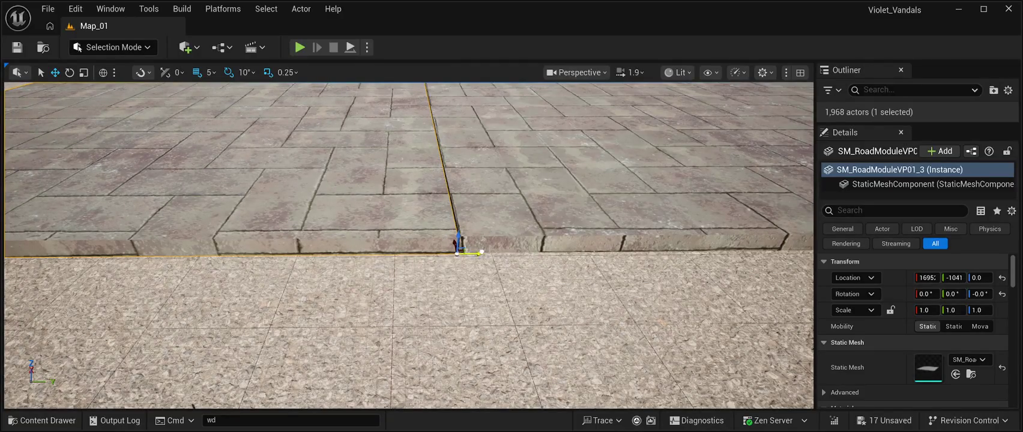
Nudge the corner piece flush, then duplicate a sidewalk tile and slide the copy into line along Y
{"action": "left_click_drag", "start_coordinate": [477, 252], "coordinate": [487, 252]}
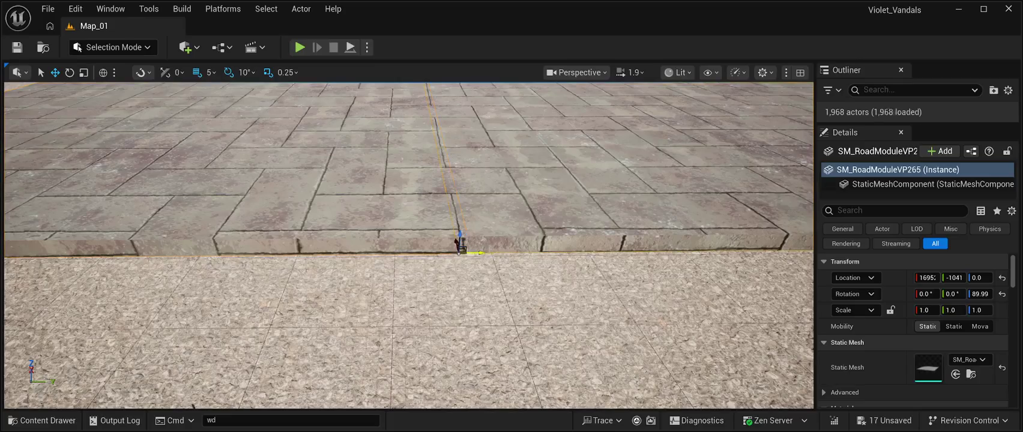
{"action": "left_click", "coordinate": [469, 246]}
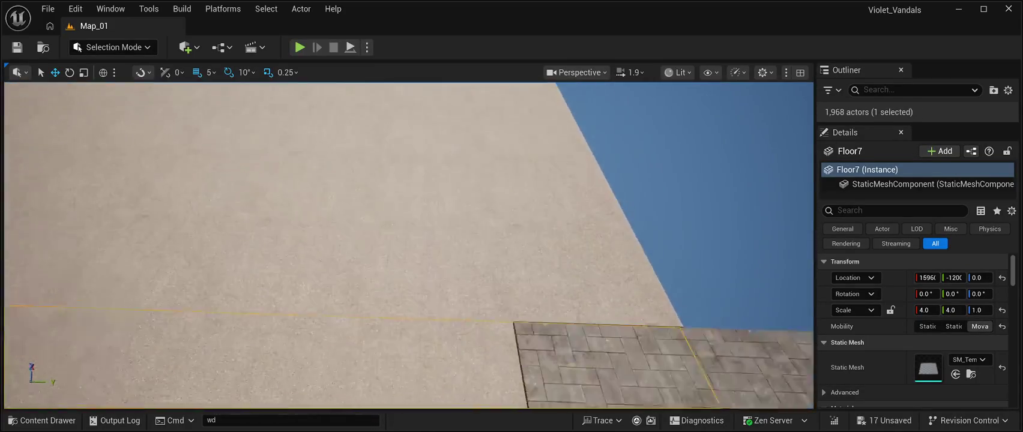
{"action": "left_click", "coordinate": [447, 264]}
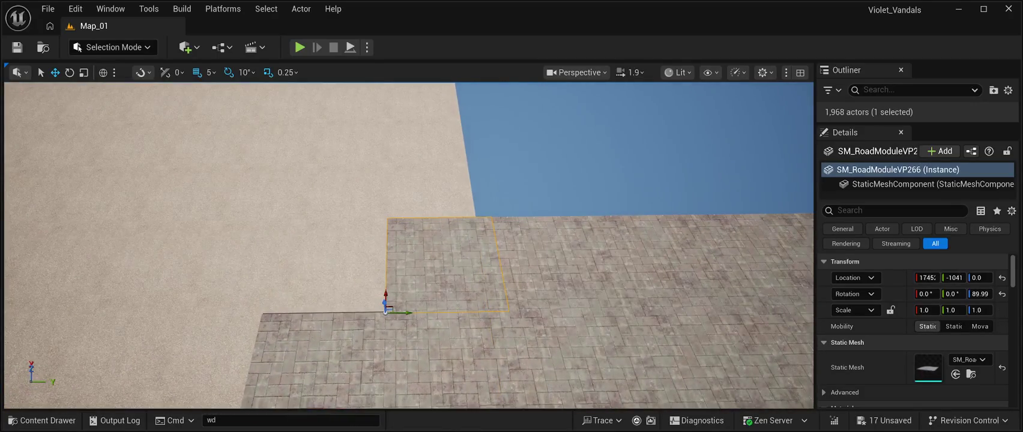
{"action": "key", "text": "ctrl+d"}
{"action": "mouse_move", "coordinate": [408, 313]}
{"action": "left_mouse_down"}
{"action": "mouse_move", "coordinate": [273, 313]}
{"action": "mouse_move", "coordinate": [402, 241]}
{"action": "mouse_move", "coordinate": [432, 244]}
{"action": "mouse_move", "coordinate": [536, 295]}
{"action": "left_mouse_up"}
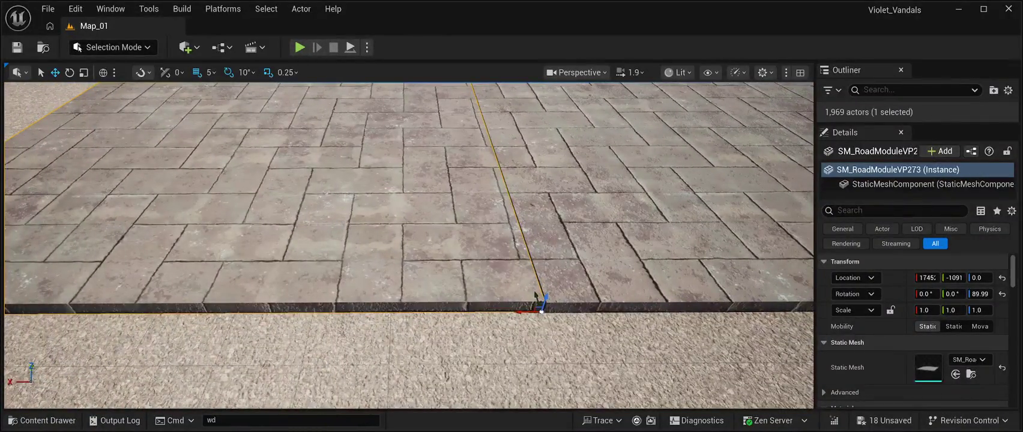
{"action": "left_click", "coordinate": [536, 296]}
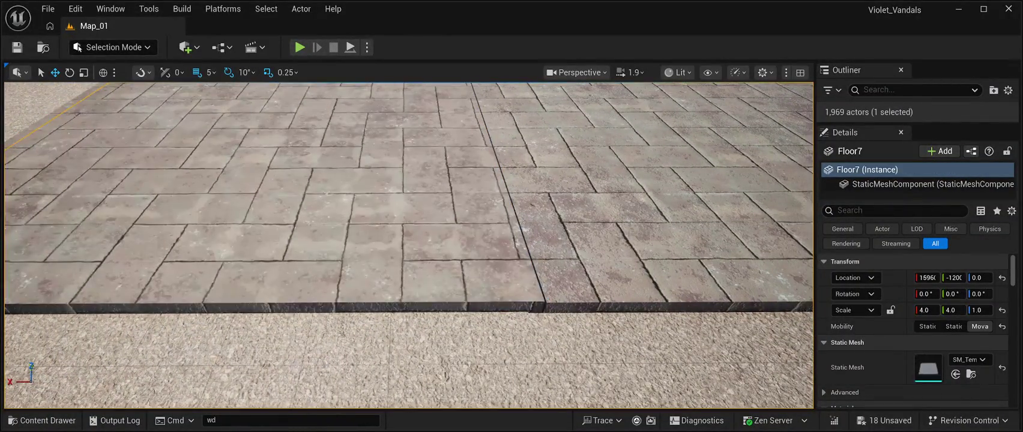
{"action": "left_click", "coordinate": [535, 296]}
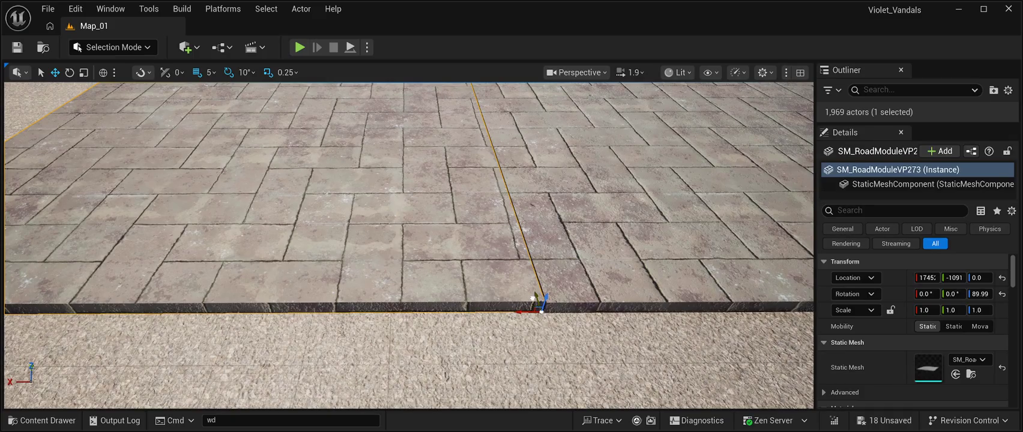
{"action": "scroll", "coordinate": [534, 297], "scroll_direction": "down", "scroll_amount": 10}
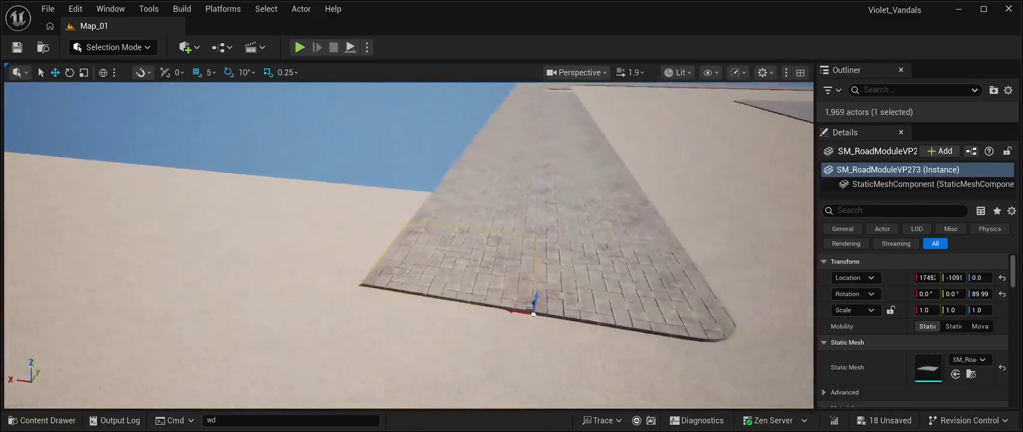
{"action": "left_click", "coordinate": [533, 313]}
{"action": "key", "text": "f"}
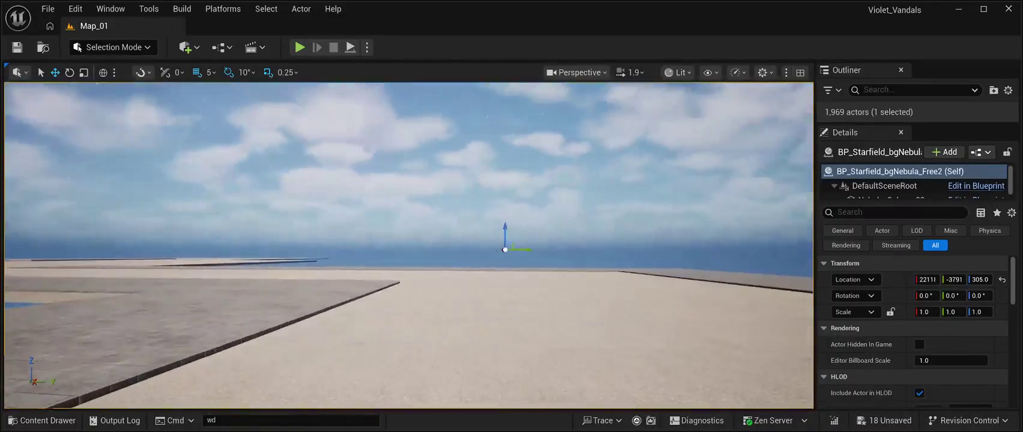
Save all changes to Map_01 and start Play In Editor with Alt+P
{"action": "left_click", "coordinate": [17, 47]}
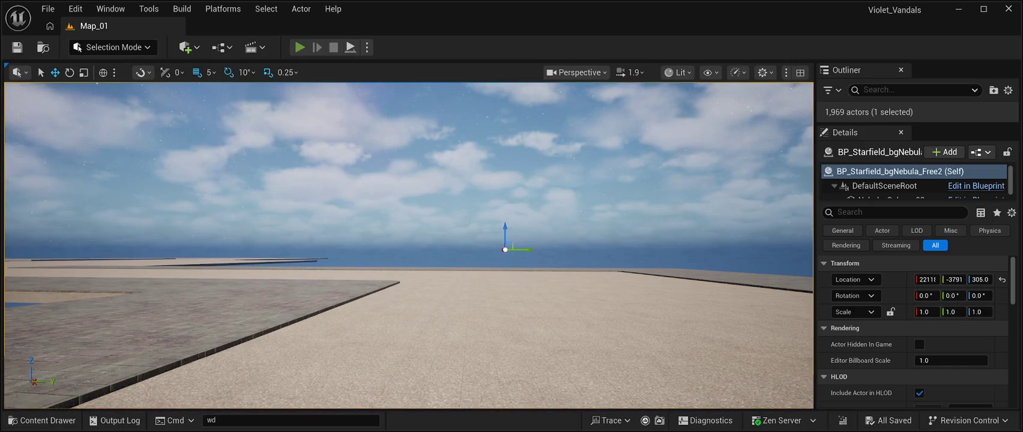
{"action": "key", "text": "alt+p"}
{"action": "key", "text": "w"}
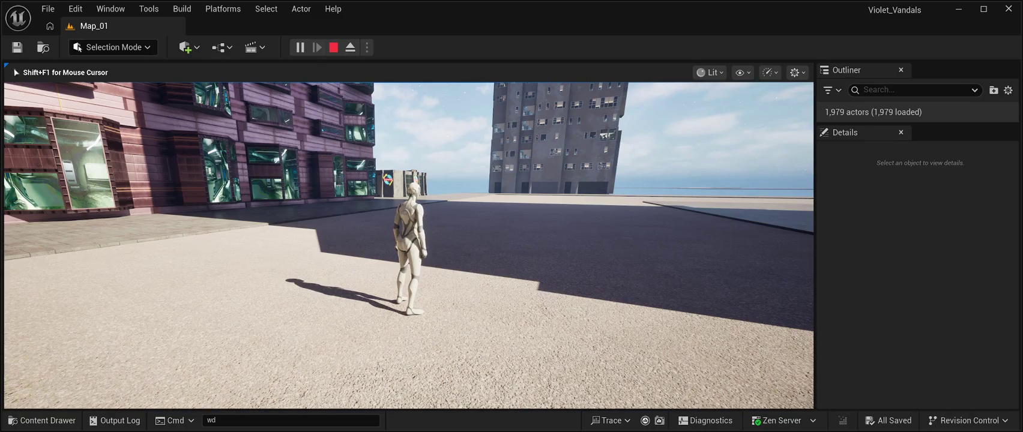
Run the character past the taxi toward the tall tower, then stop the play test with Esc
{"action": "key", "text": "w"}
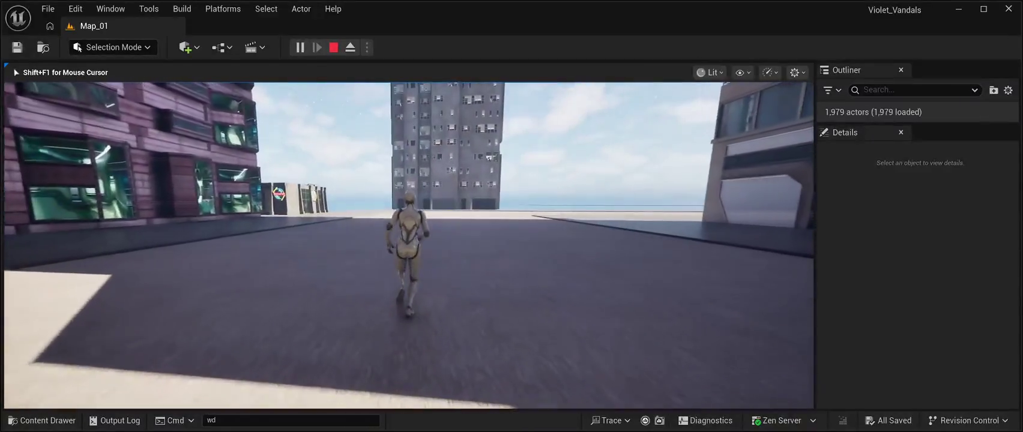
{"action": "key", "text": "w"}
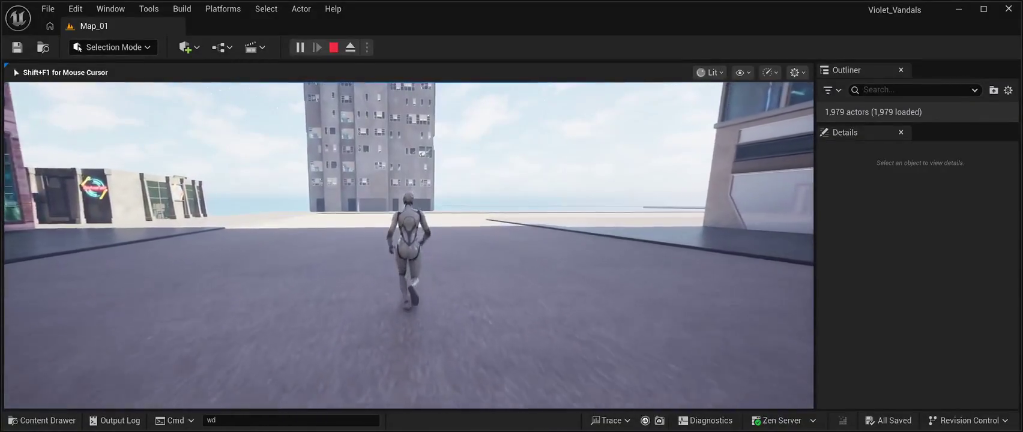
{"action": "key", "text": "w"}
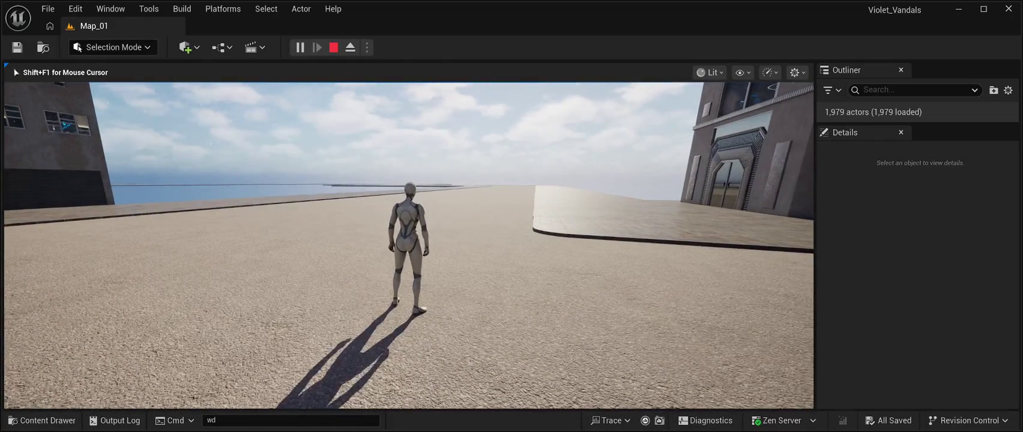
{"action": "key", "text": "Escape"}
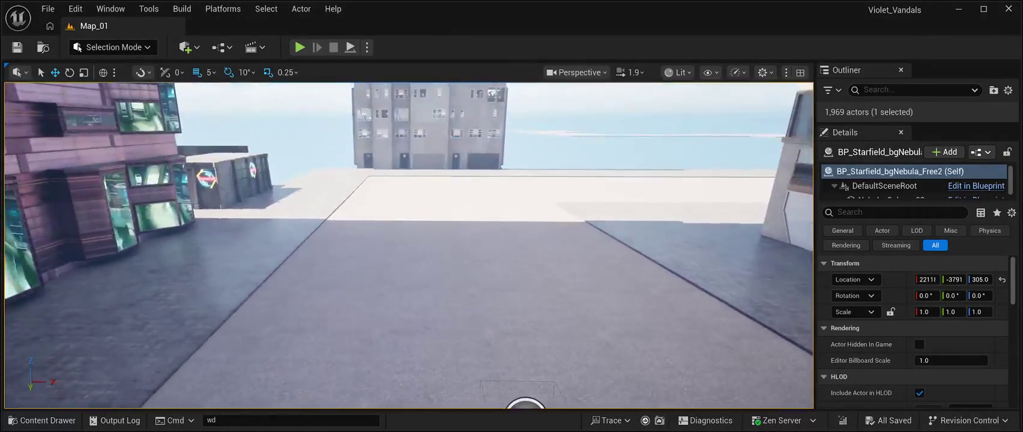
Delete the 'road' search text in the Content Drawer and close the drawer
{"action": "left_click", "coordinate": [42, 420]}
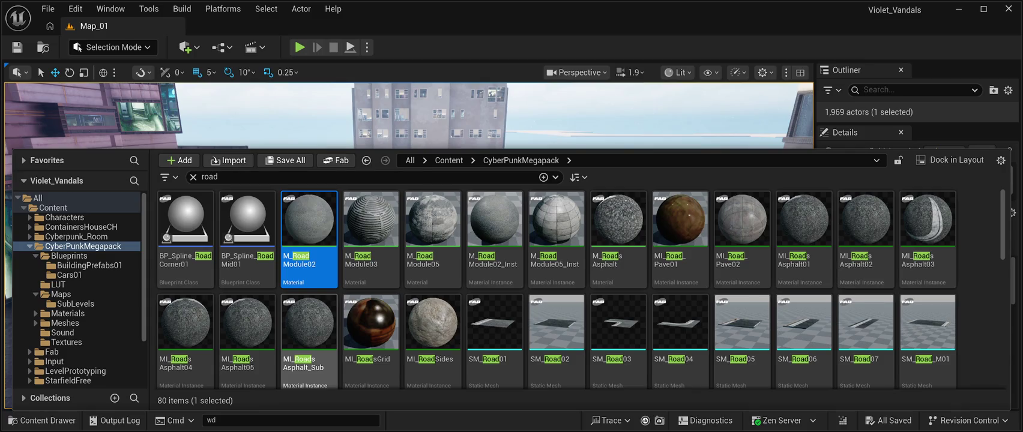
{"action": "left_click", "coordinate": [210, 176]}
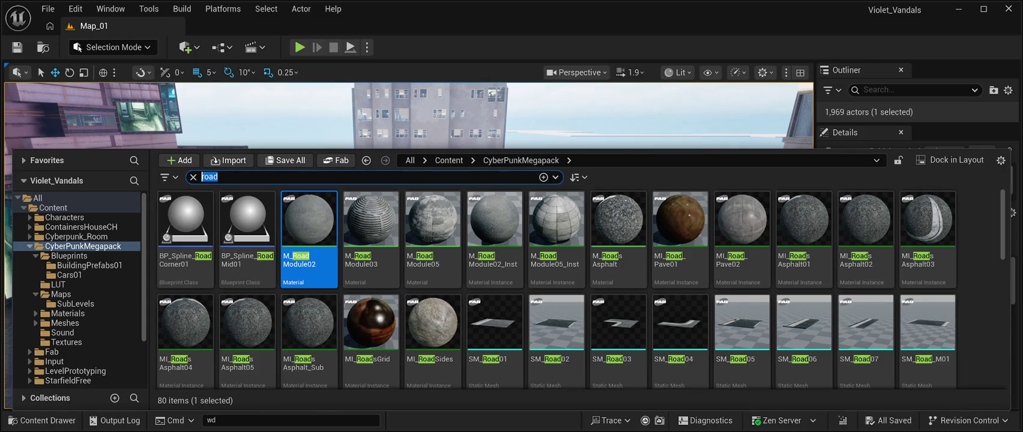
{"action": "key", "text": "BackSpace"}
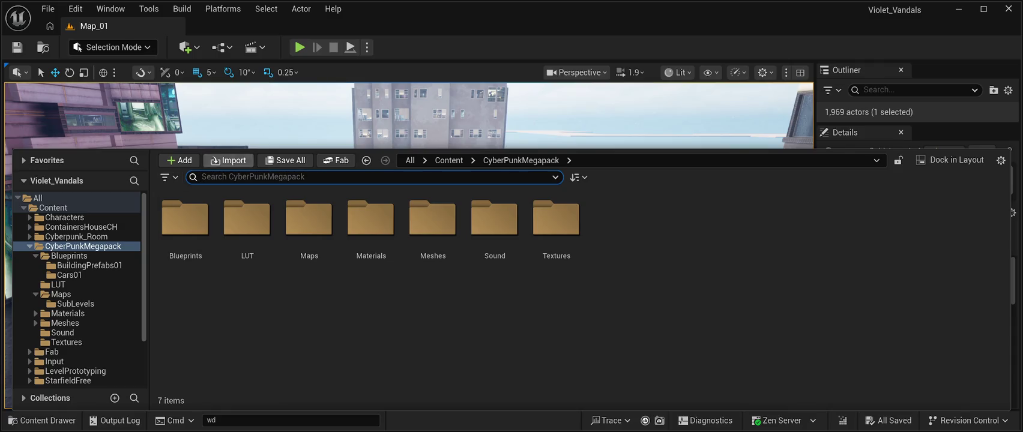
{"action": "key", "text": "Escape"}
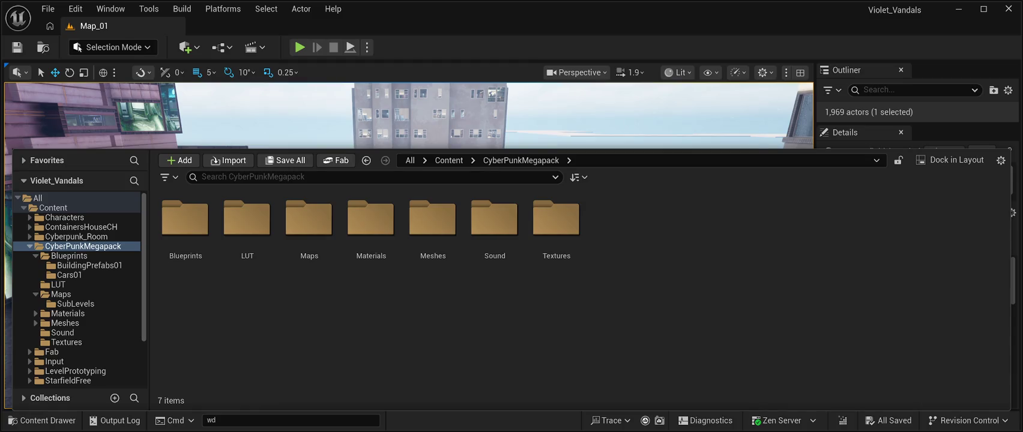
{"action": "key", "text": "ctrl+space"}
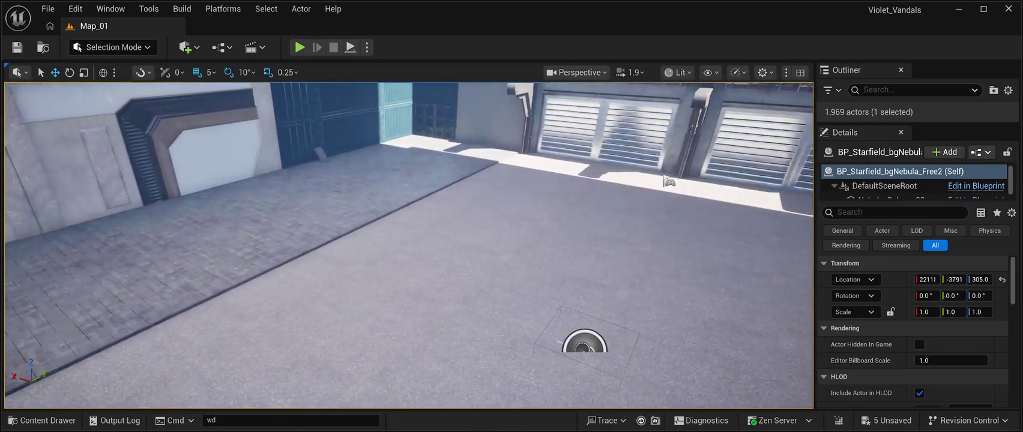
Set the Floor slab's Element 0 material to the darker road material instance
{"action": "left_click", "coordinate": [665, 179]}
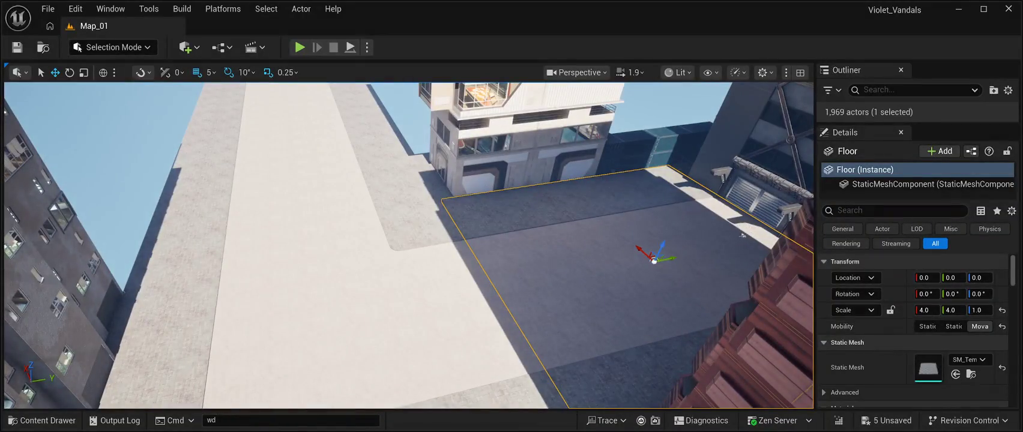
{"action": "scroll", "coordinate": [912, 330], "scroll_direction": "down", "scroll_amount": 3}
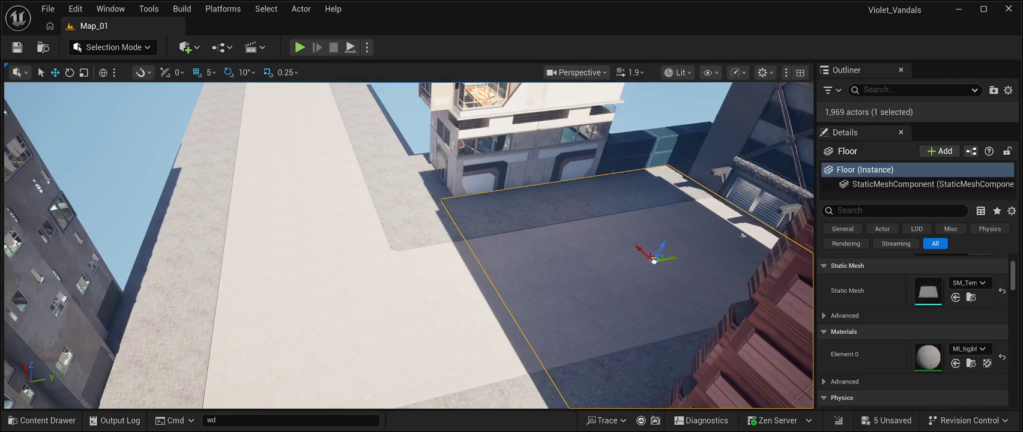
{"action": "left_click", "coordinate": [742, 235]}
Focus the recoloured floor, then start selecting Floor2 and further road slabs
{"action": "key", "text": "f"}
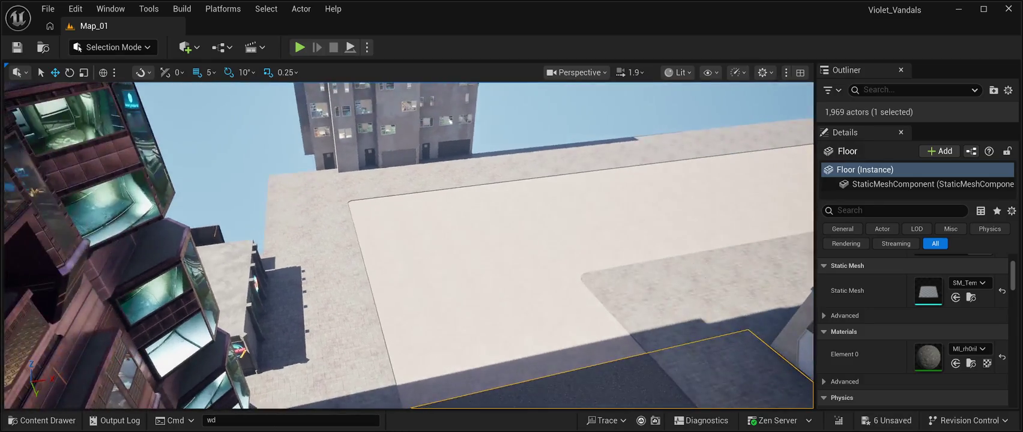
{"action": "left_click", "coordinate": [481, 252]}
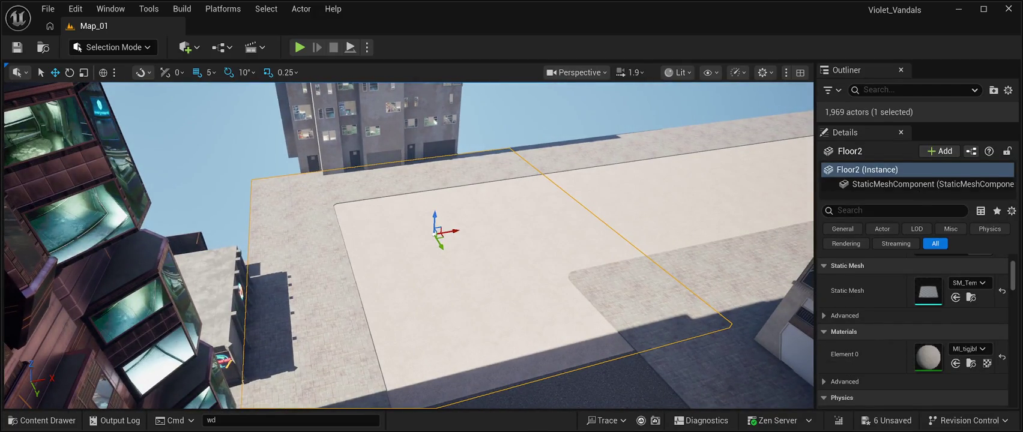
{"action": "left_click", "coordinate": [714, 183], "text": "ctrl"}
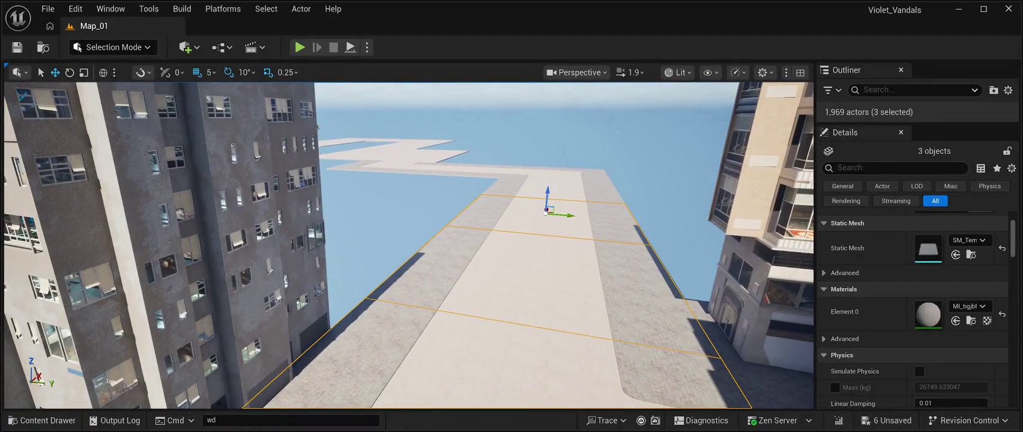
Add the remaining middle-road floor slabs to the selection, twelve slabs in total
{"action": "left_click", "coordinate": [552, 188], "text": "ctrl"}
{"action": "left_click", "coordinate": [556, 173], "text": "ctrl"}
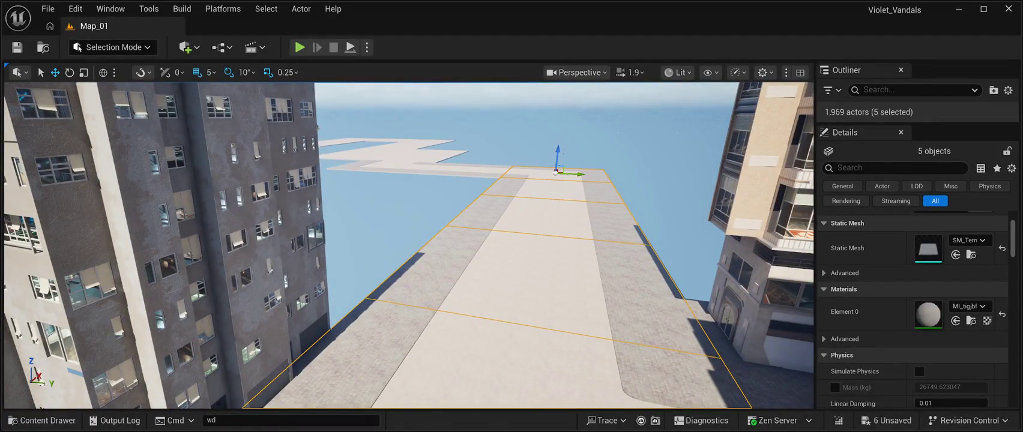
{"action": "left_click", "coordinate": [465, 168], "text": "ctrl"}
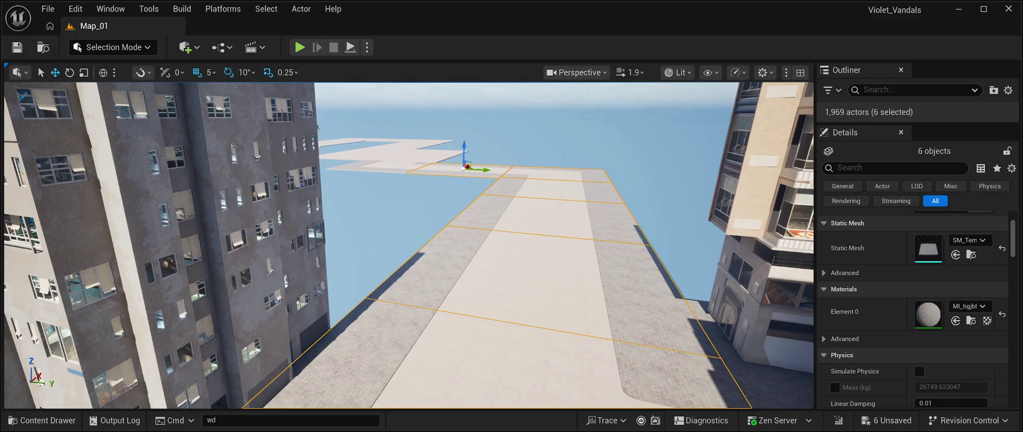
{"action": "left_click", "coordinate": [384, 165], "text": "ctrl"}
{"action": "left_click", "coordinate": [430, 151], "text": "ctrl"}
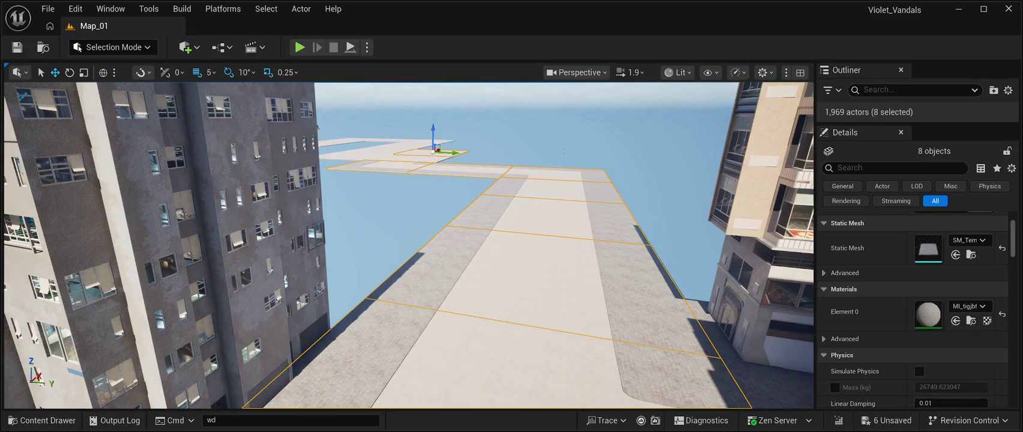
{"action": "left_click", "coordinate": [420, 155], "text": "ctrl"}
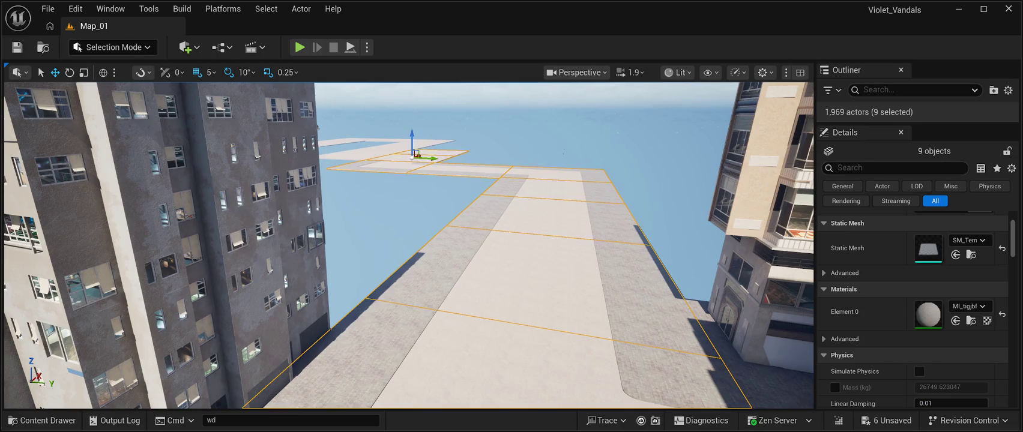
{"action": "left_click", "coordinate": [353, 153], "text": "ctrl"}
{"action": "left_click", "coordinate": [399, 146], "text": "ctrl"}
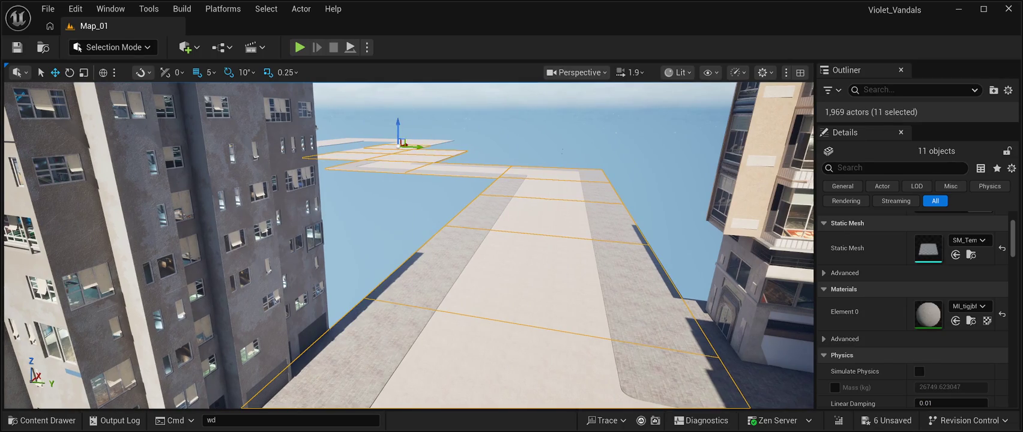
{"action": "left_click", "coordinate": [376, 149], "text": "ctrl"}
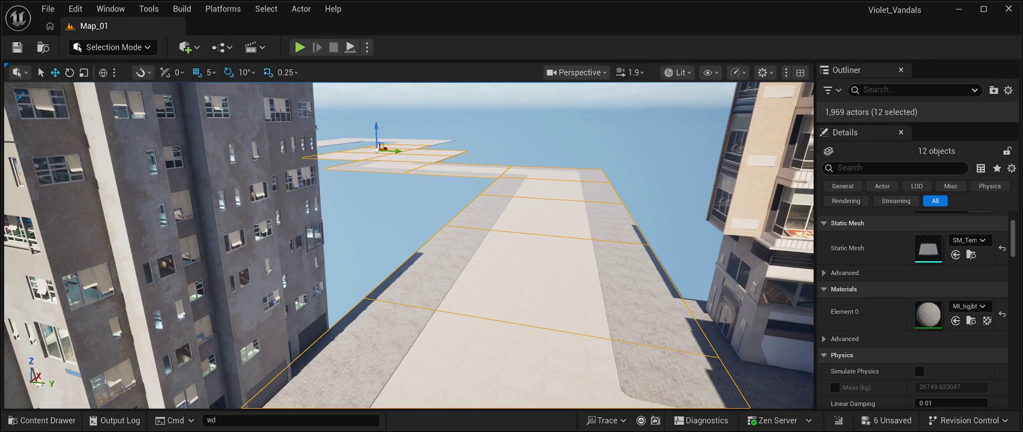
{"action": "left_click_drag", "start_coordinate": [376, 150], "coordinate": [454, 150]}
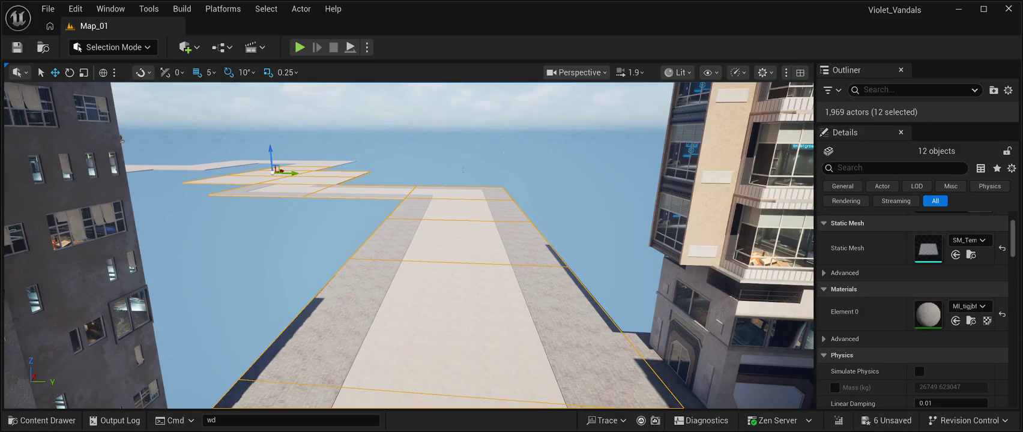
Apply the darker road material to all twelve selected slabs and frame them in view
{"action": "key", "text": "End"}
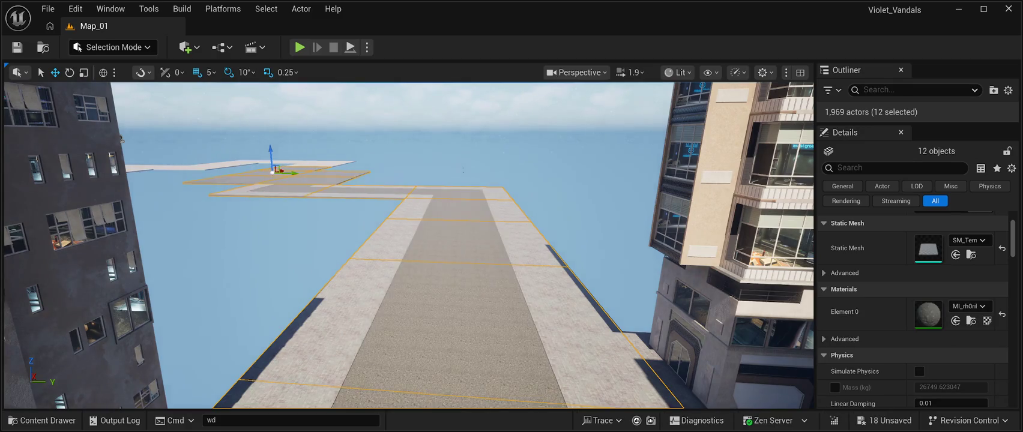
{"action": "key", "text": "f"}
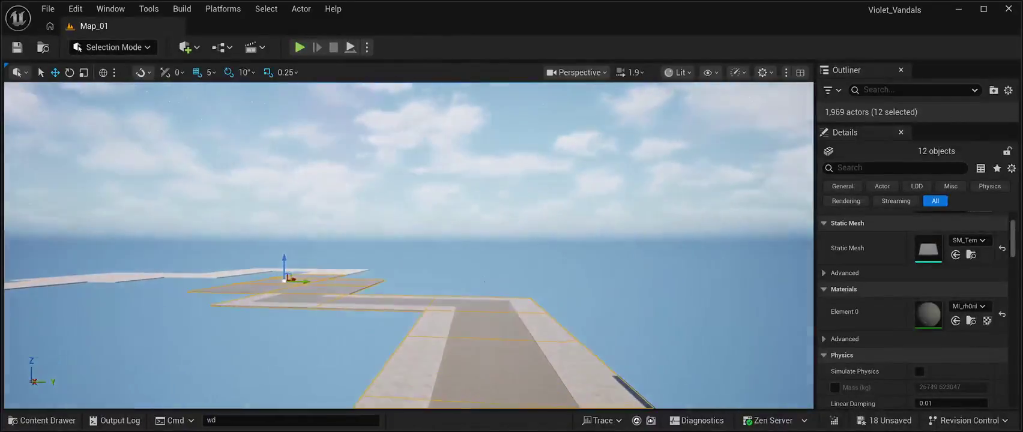
{"action": "key", "text": "f"}
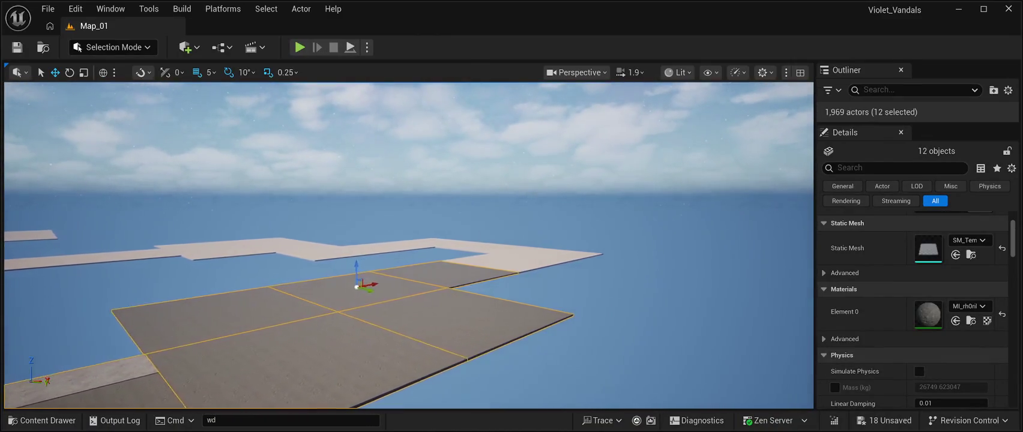
Select the light sidewalk tiles along the lower row of the road layout
{"action": "left_click", "coordinate": [503, 262]}
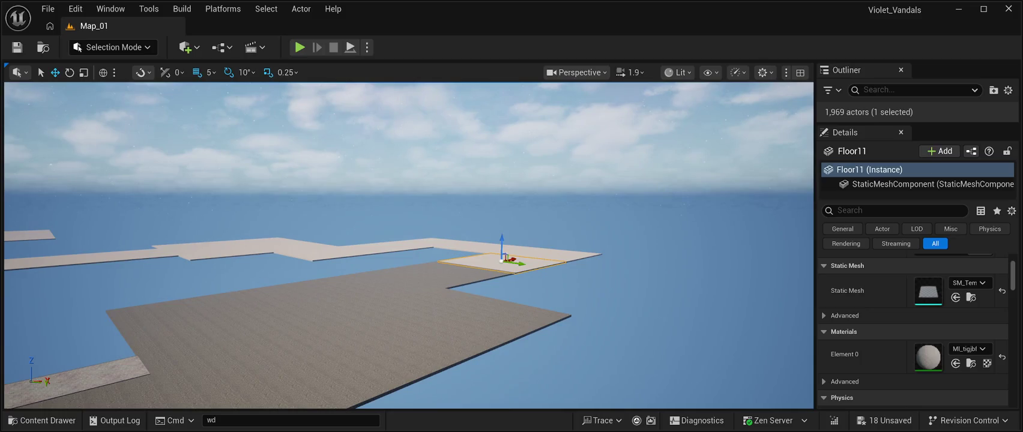
{"action": "left_click", "coordinate": [561, 257], "text": "ctrl"}
{"action": "left_click", "coordinate": [511, 248], "text": "ctrl"}
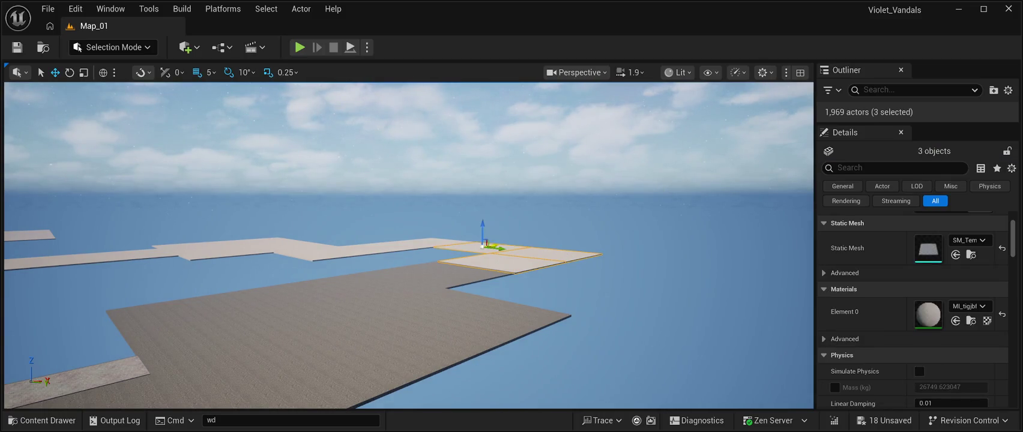
{"action": "left_click", "coordinate": [444, 243], "text": "ctrl"}
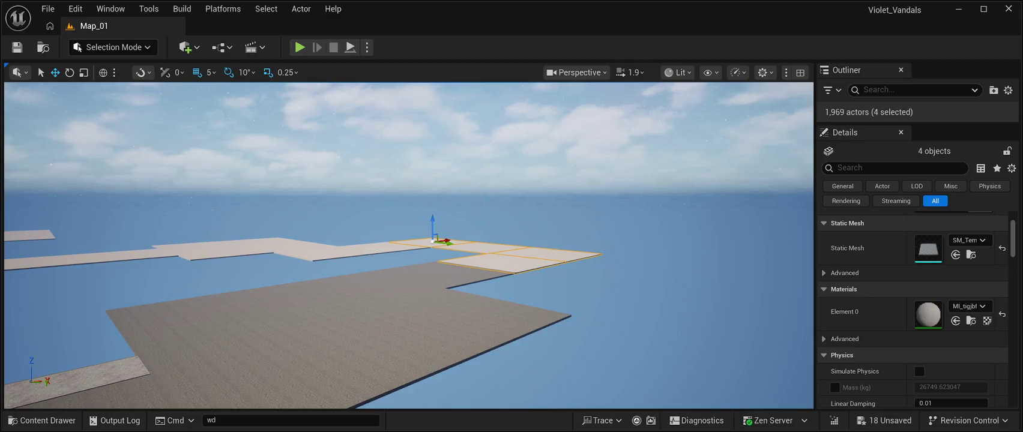
{"action": "left_click", "coordinate": [390, 246], "text": "ctrl"}
{"action": "left_click", "coordinate": [319, 252], "text": "ctrl"}
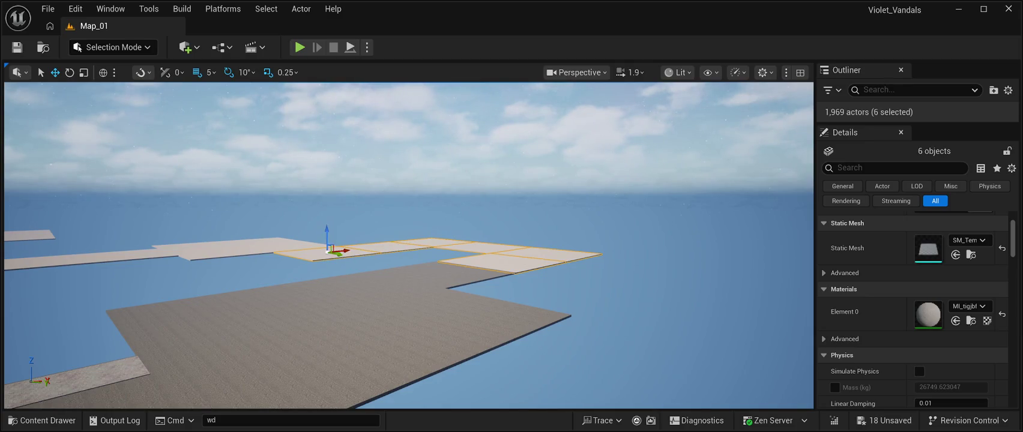
{"action": "left_click", "coordinate": [252, 242], "text": "ctrl"}
{"action": "left_click", "coordinate": [297, 248], "text": "ctrl"}
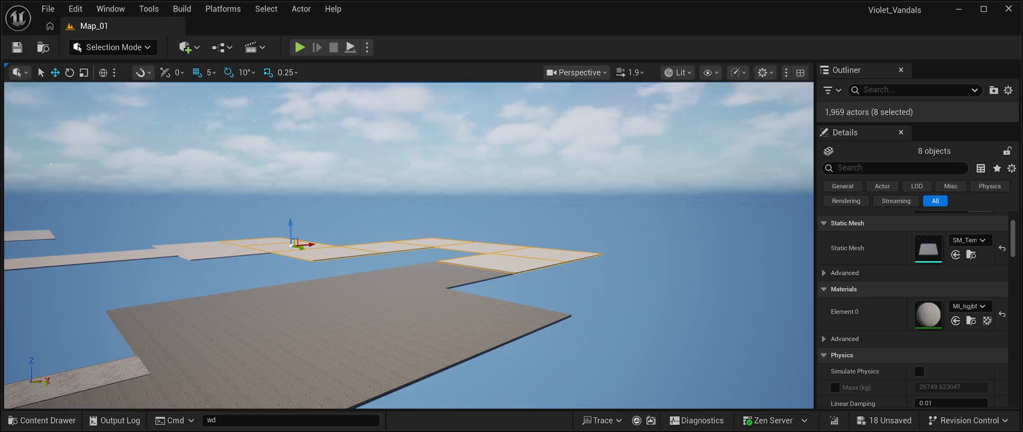
{"action": "left_click", "coordinate": [219, 252], "text": "ctrl"}
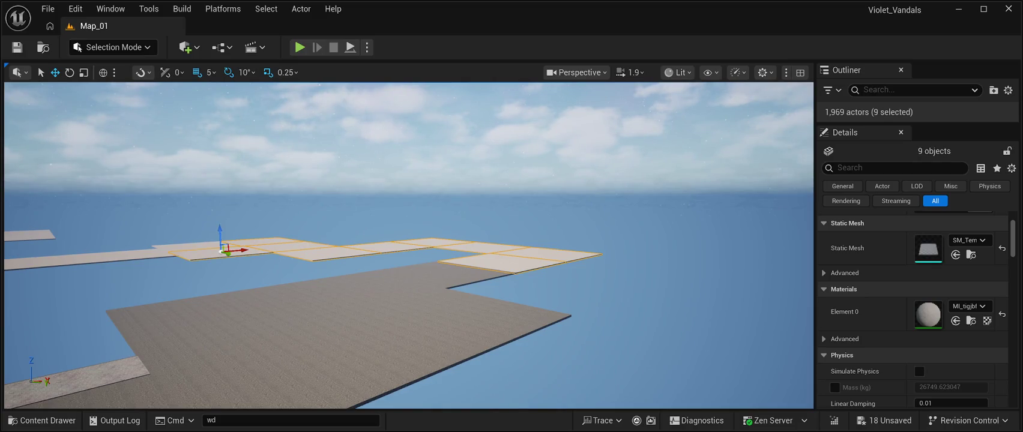
{"action": "left_click", "coordinate": [186, 247], "text": "ctrl"}
{"action": "left_click", "coordinate": [132, 249], "text": "ctrl"}
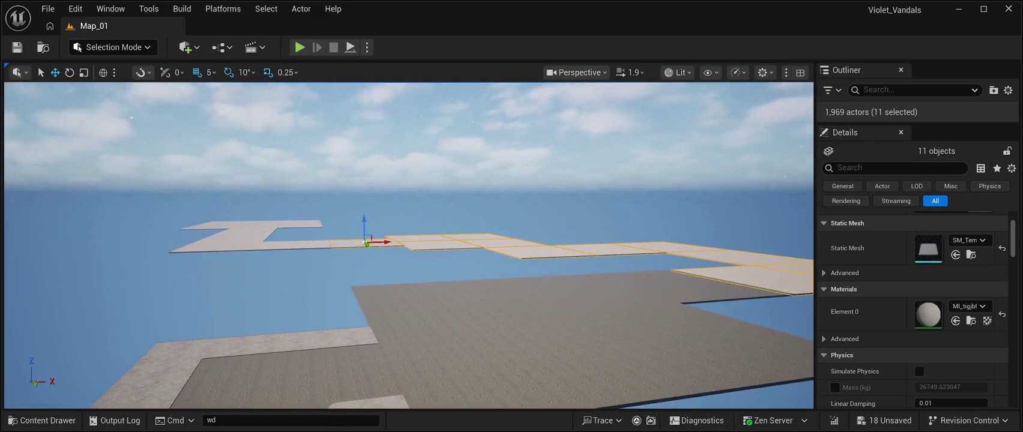
{"action": "left_click", "coordinate": [294, 245], "text": "ctrl"}
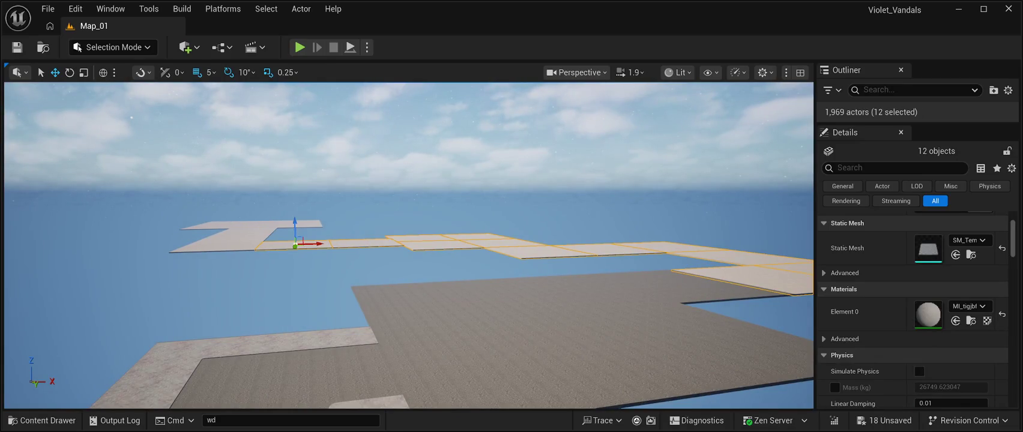
{"action": "left_click", "coordinate": [216, 245], "text": "ctrl"}
{"action": "left_click", "coordinate": [237, 237], "text": "ctrl"}
{"action": "left_click", "coordinate": [261, 229], "text": "ctrl"}
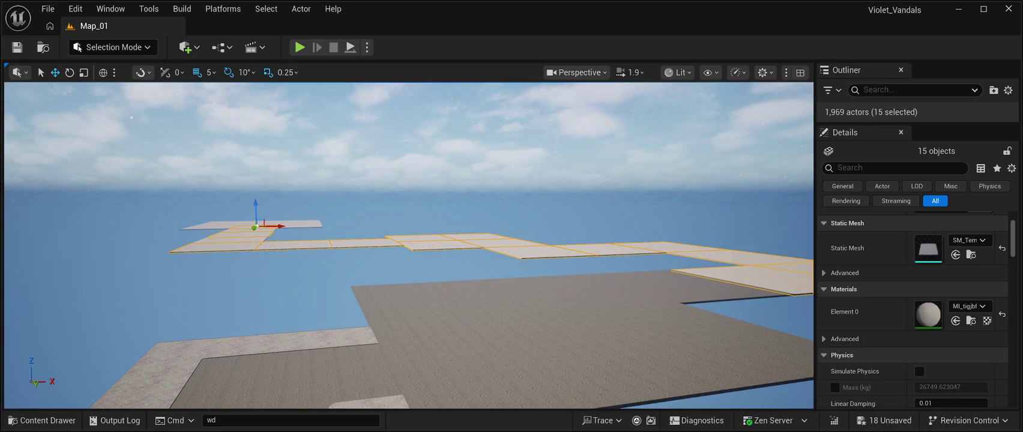
Add the upper and top-slab floor tiles, completing the 24-tile selection
{"action": "left_click", "coordinate": [249, 233], "text": "ctrl"}
{"action": "left_click", "coordinate": [297, 228], "text": "ctrl"}
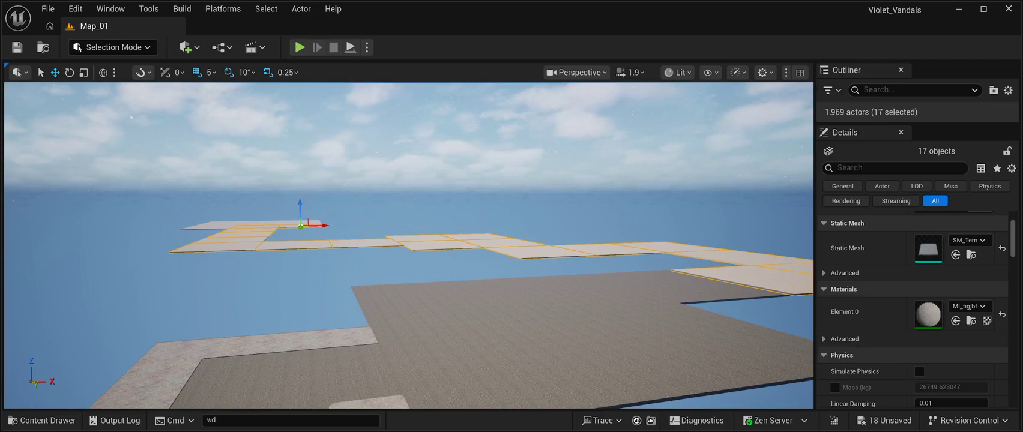
{"action": "left_click", "coordinate": [312, 225], "text": "ctrl"}
{"action": "mouse_move", "coordinate": [318, 223]}
{"action": "left_mouse_down"}
{"action": "mouse_move", "coordinate": [318, 138]}
{"action": "mouse_move", "coordinate": [318, 223]}
{"action": "left_mouse_up"}
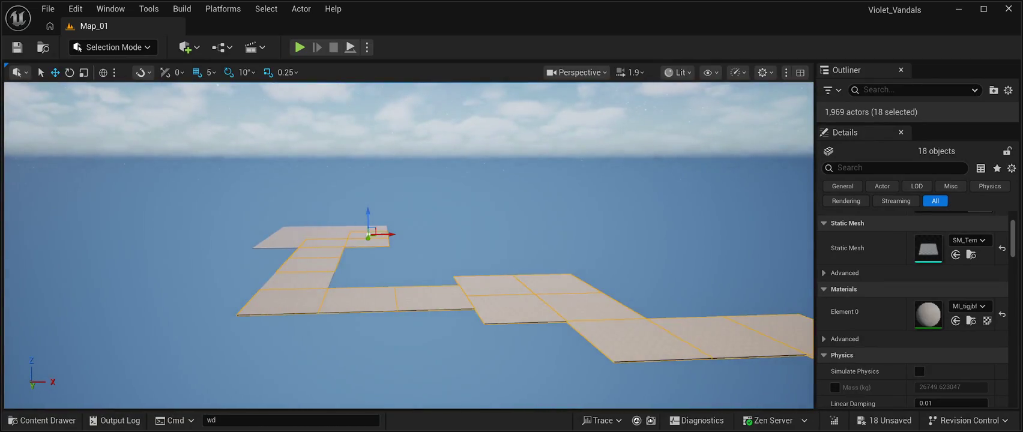
{"action": "left_click", "coordinate": [336, 232], "text": "ctrl"}
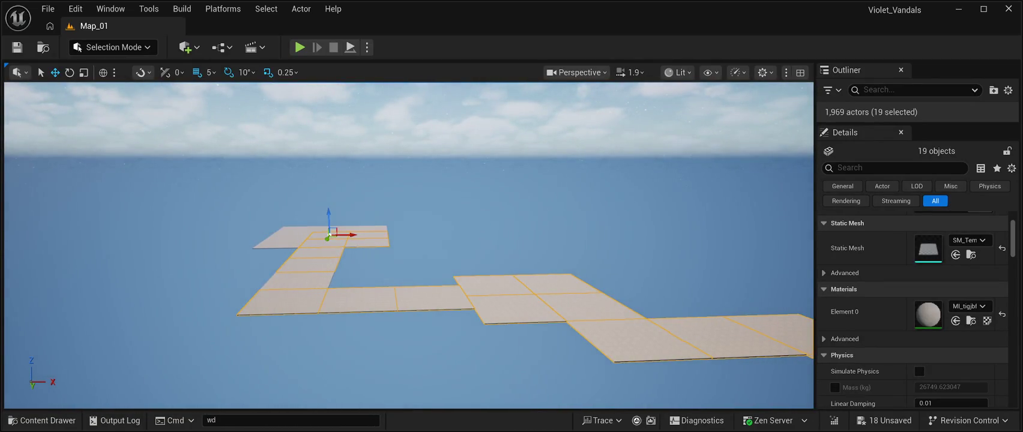
{"action": "left_click", "coordinate": [288, 241], "text": "ctrl"}
{"action": "left_click", "coordinate": [298, 233], "text": "ctrl"}
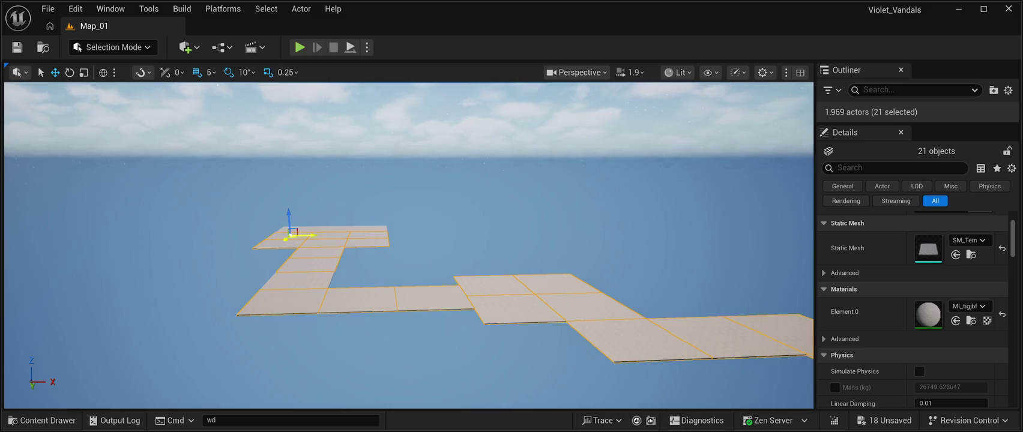
{"action": "left_click", "coordinate": [367, 239], "text": "ctrl"}
{"action": "left_click", "coordinate": [336, 232], "text": "ctrl"}
{"action": "left_click", "coordinate": [298, 232], "text": "ctrl"}
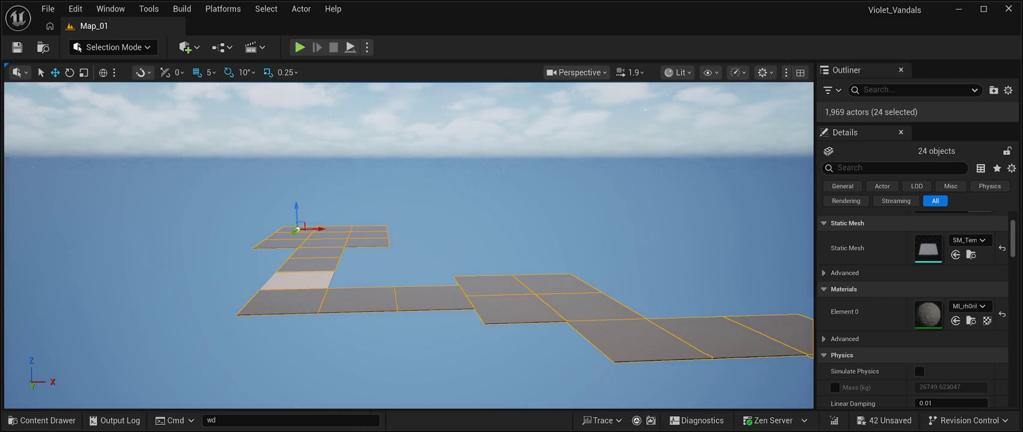
Select and focus the last light tile Floor26, save all changes, and start a play test
{"action": "left_click", "coordinate": [297, 279]}
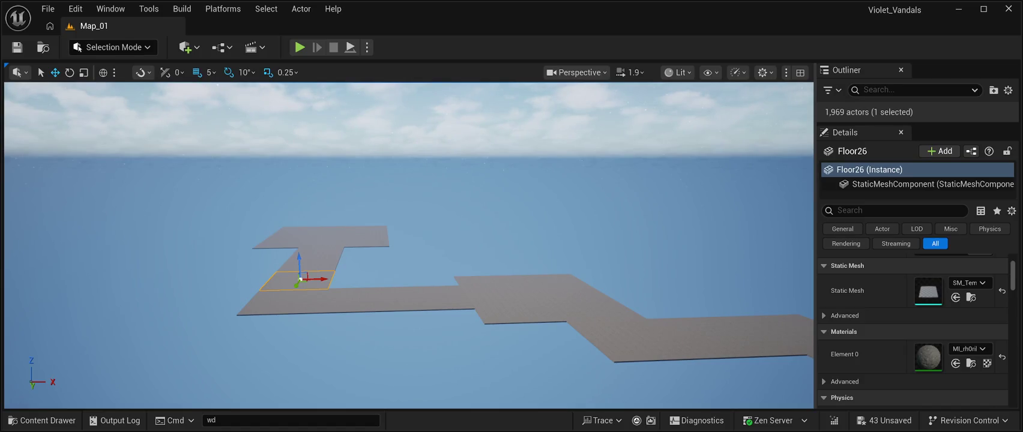
{"action": "key", "text": "f"}
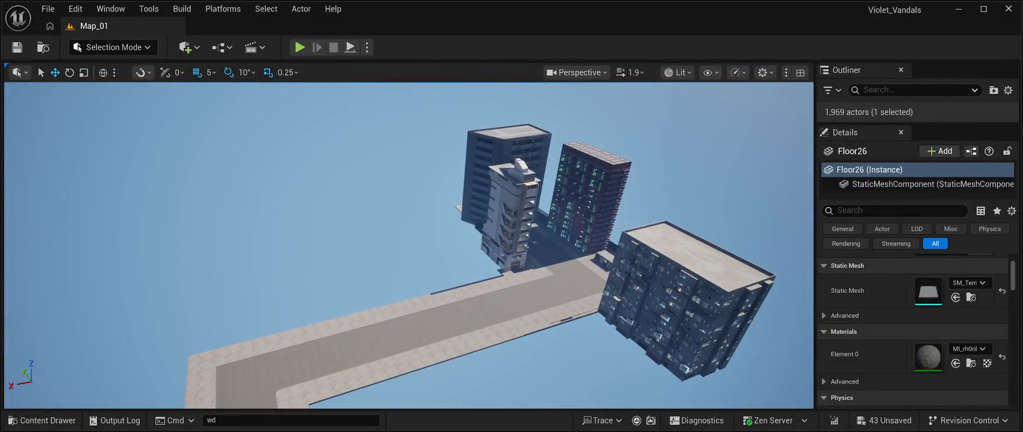
{"action": "left_click", "coordinate": [17, 47]}
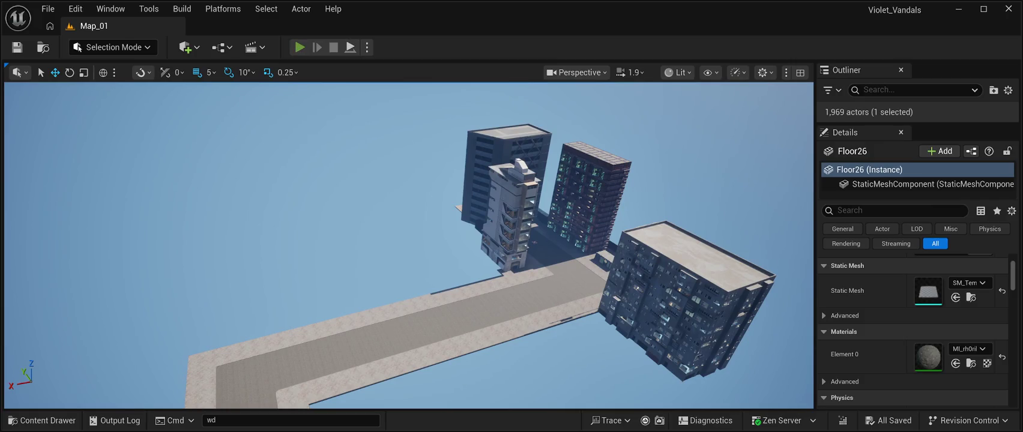
{"action": "left_click", "coordinate": [299, 47]}
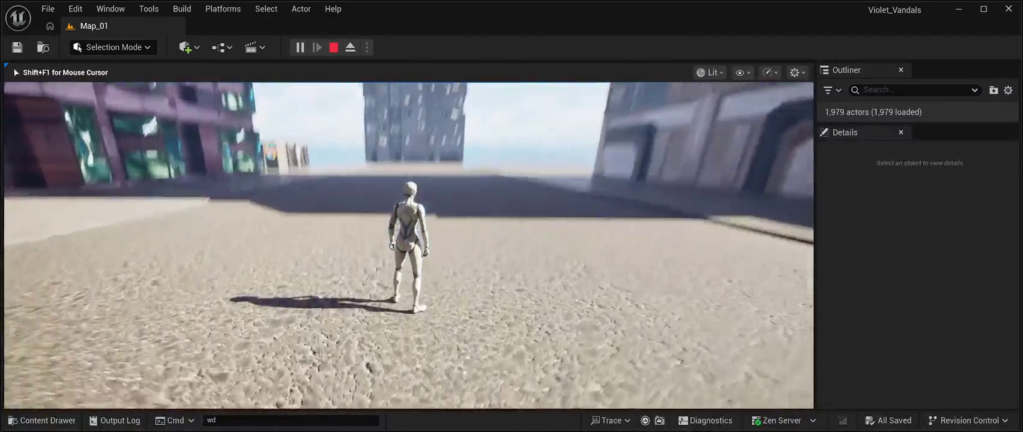
Run the character across the plaza, street, sand and paved sidewalk, jumping once along the way
{"action": "key", "text": "w"}
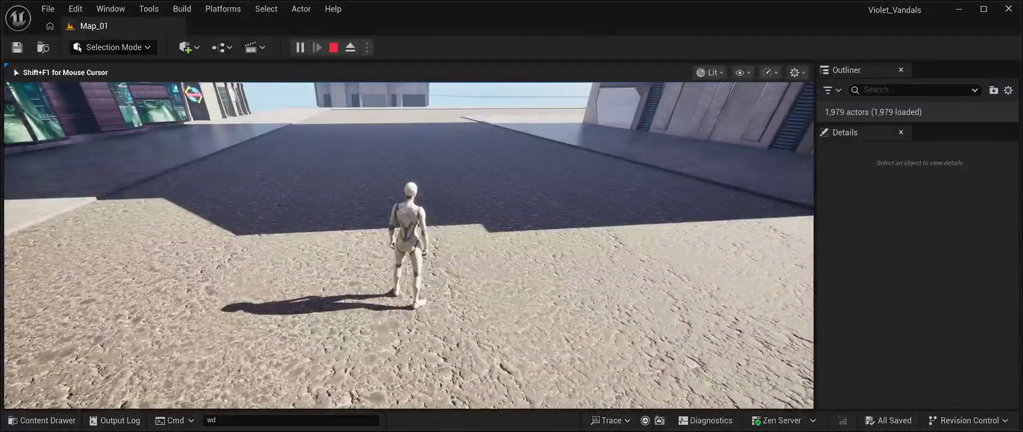
{"action": "key", "text": "w"}
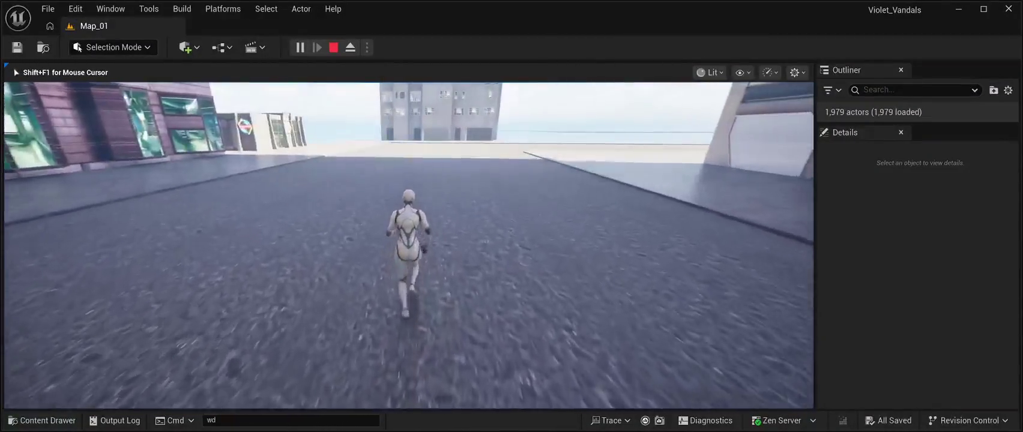
{"action": "key", "text": "w"}
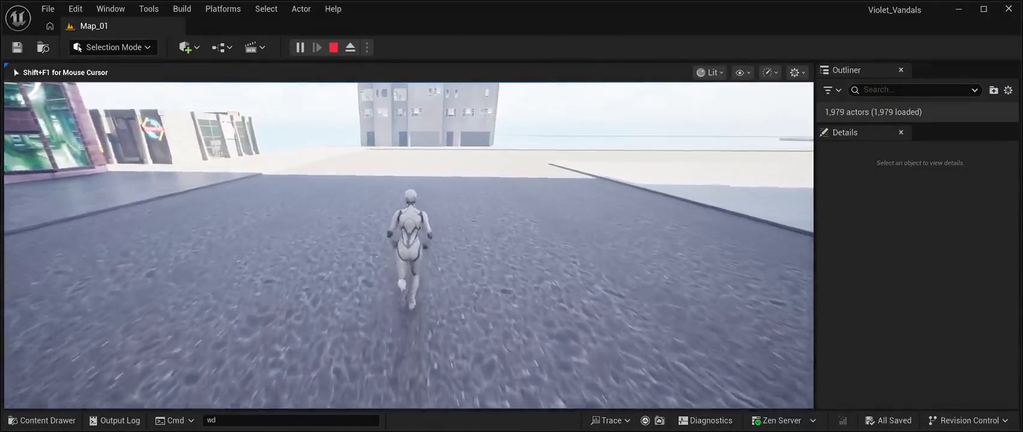
{"action": "key", "text": "w"}
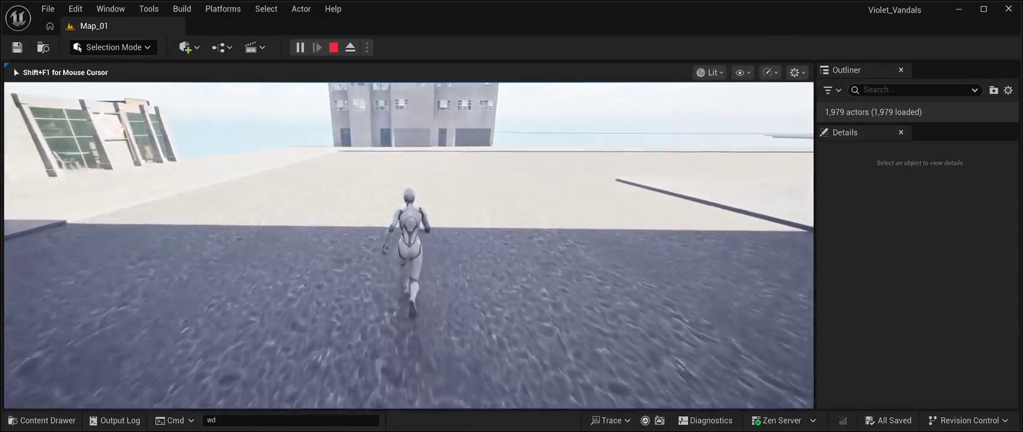
{"action": "key", "text": "w"}
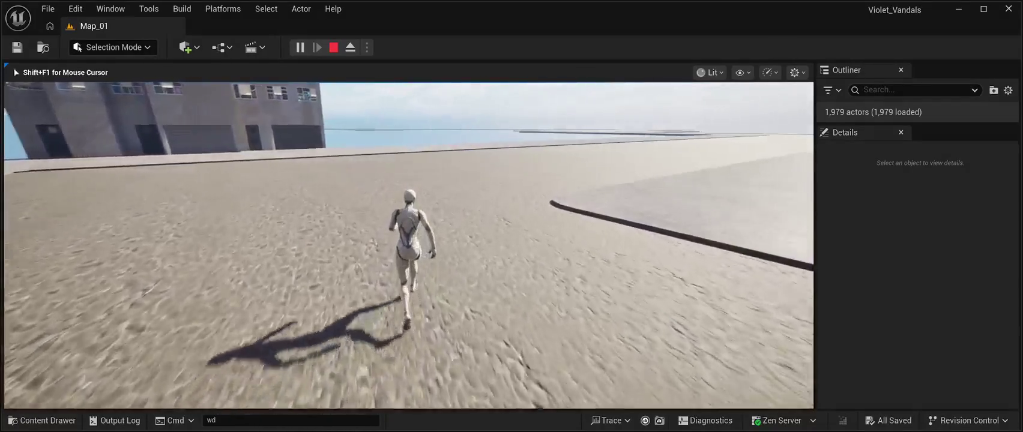
{"action": "key", "text": "w"}
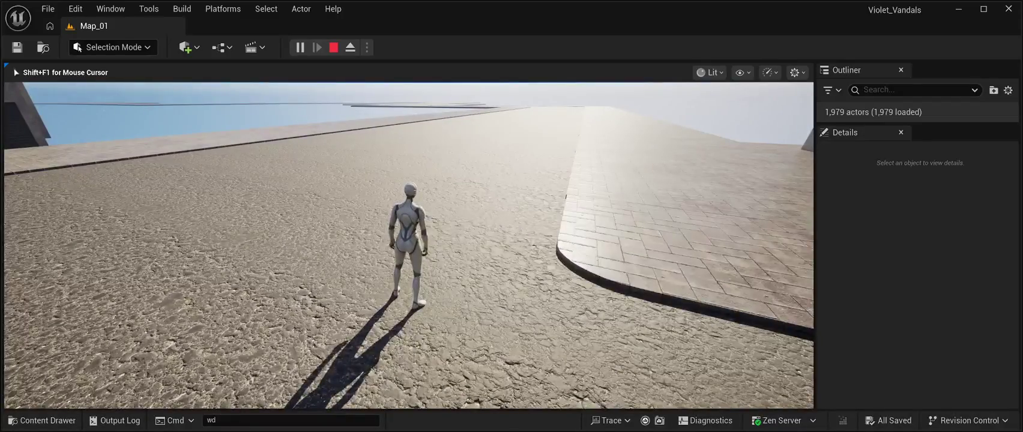
{"action": "key", "text": "w"}
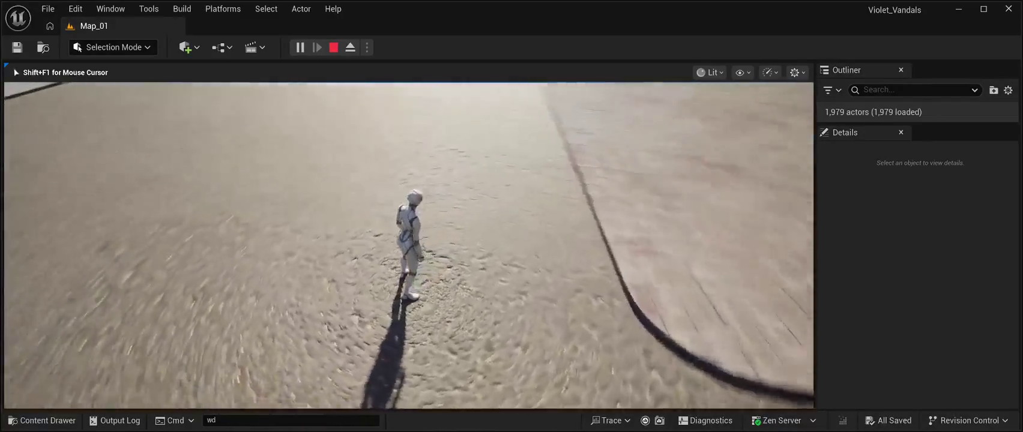
{"action": "key", "text": "w"}
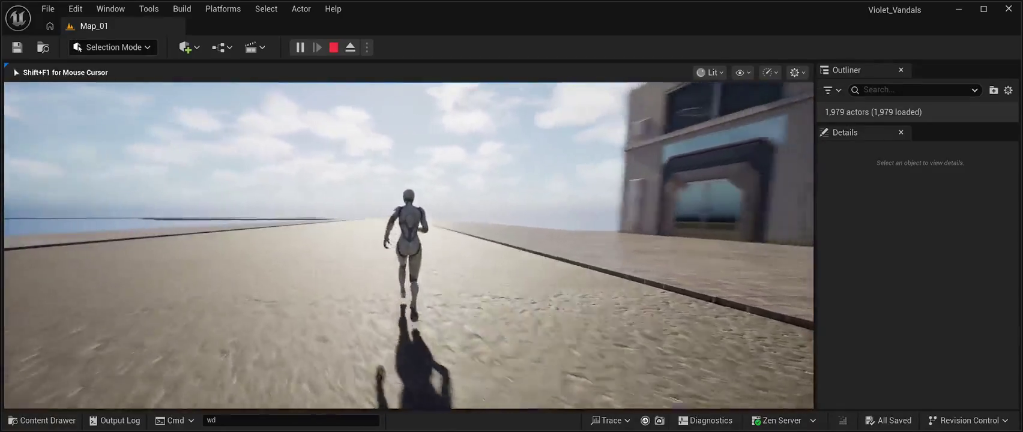
{"action": "key", "text": "w"}
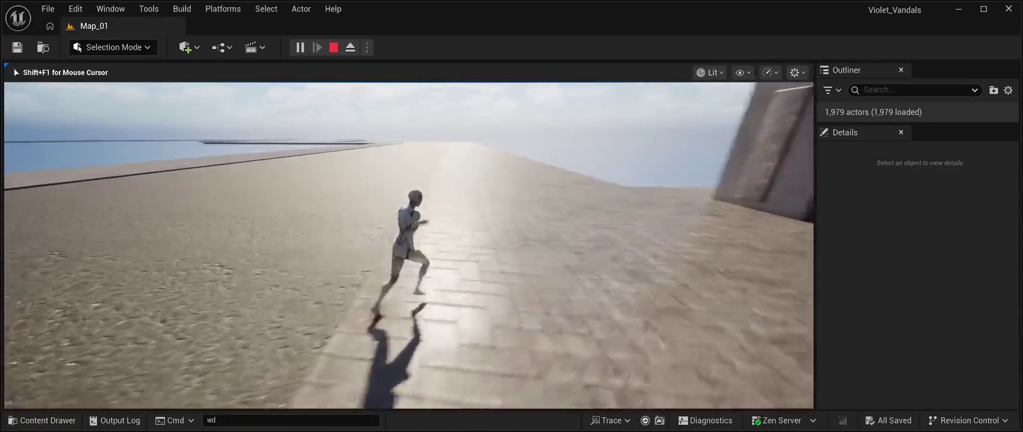
{"action": "key", "text": "w"}
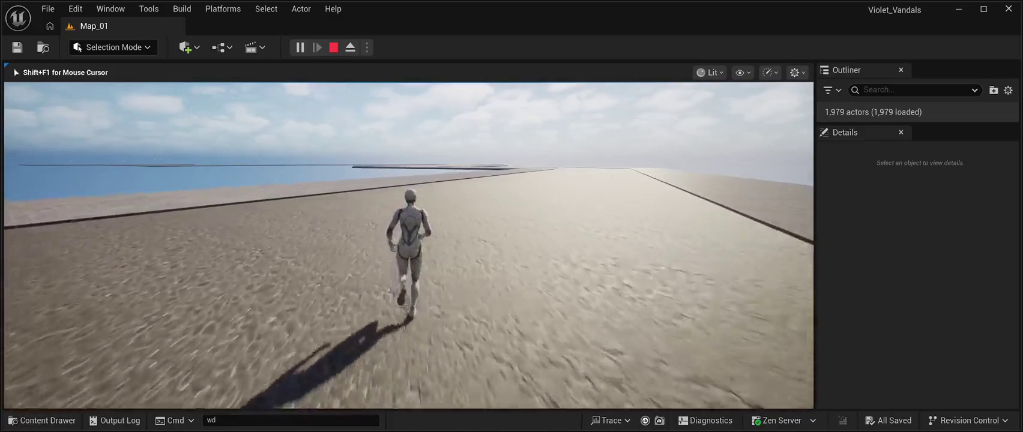
{"action": "key", "text": "w"}
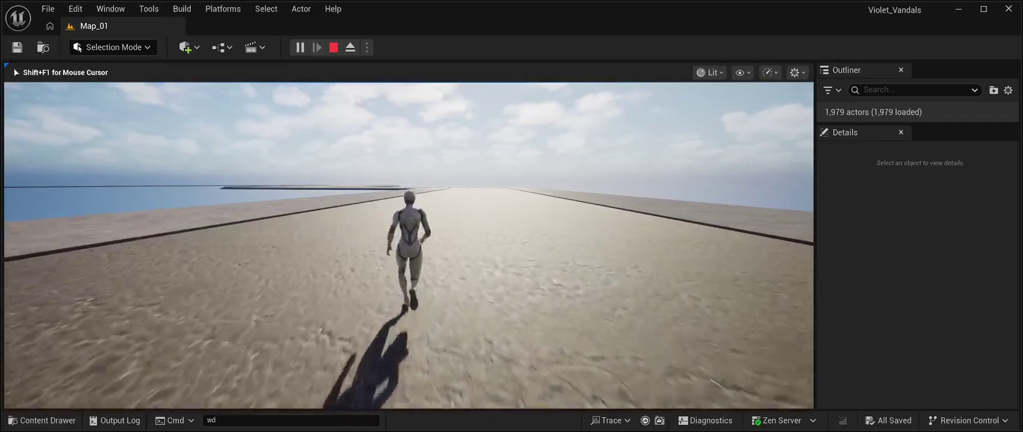
{"action": "key", "text": "w"}
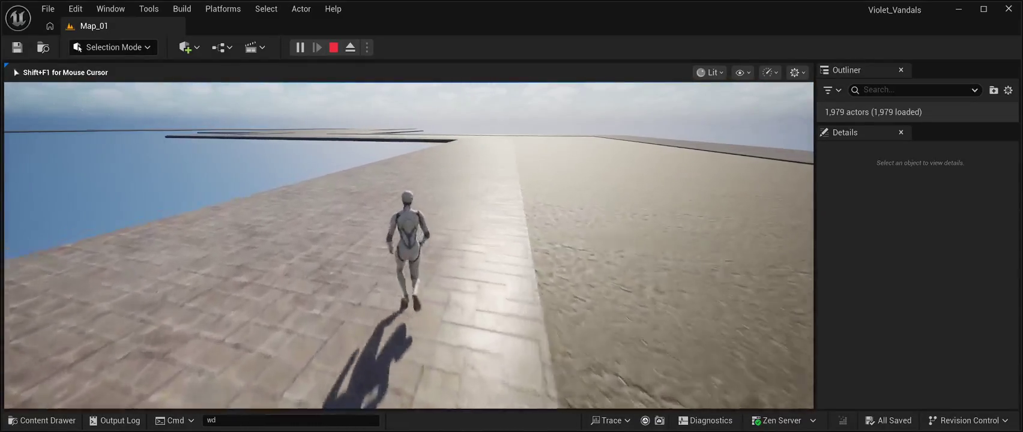
{"action": "key", "text": "space"}
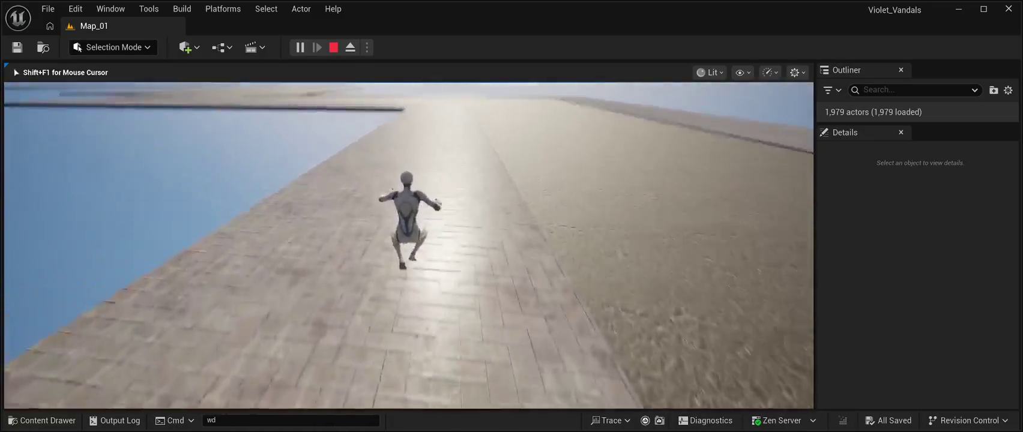
{"action": "key", "text": "a"}
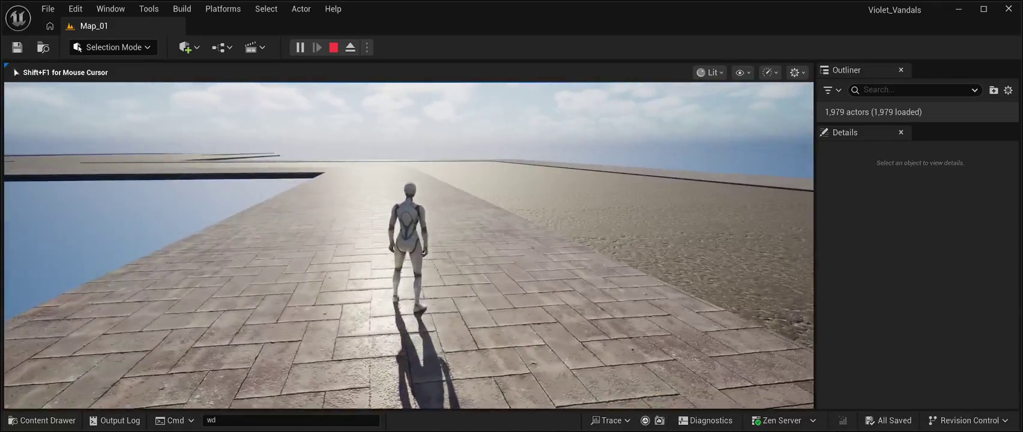
{"action": "key", "text": "a"}
{"action": "key", "text": "w"}
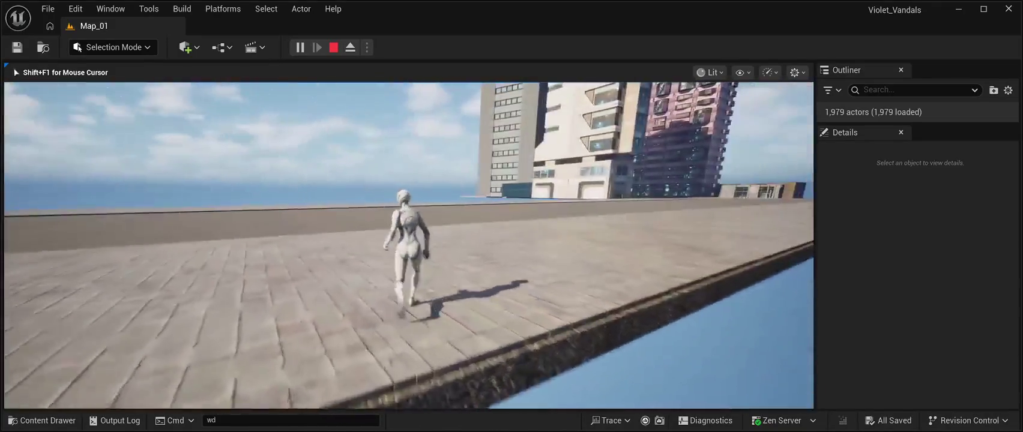
{"action": "key", "text": "a"}
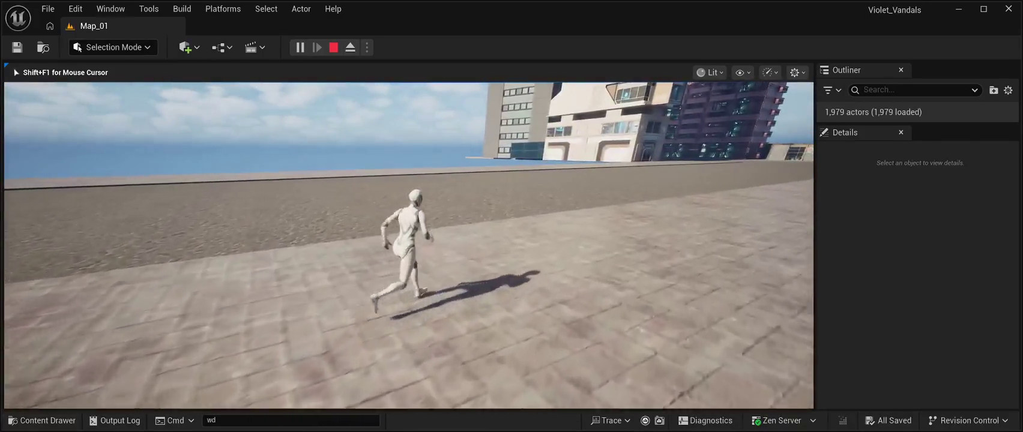
{"action": "key", "text": "w"}
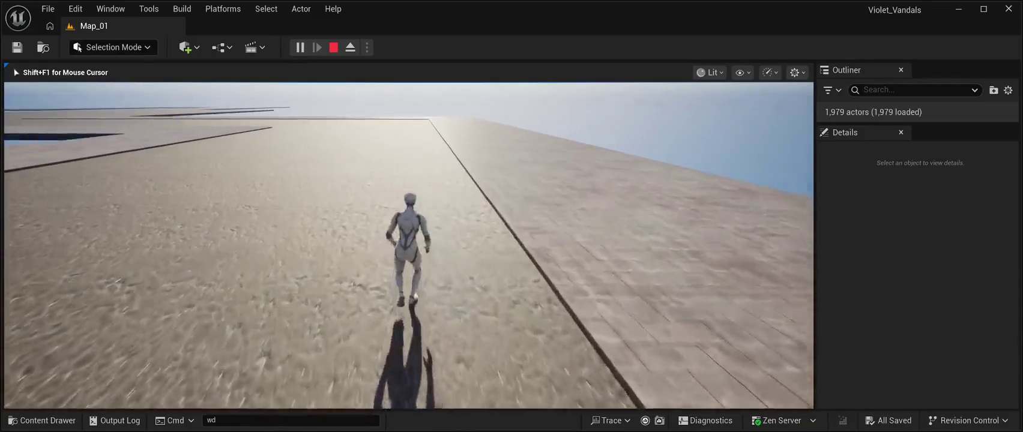
Run down the road and onto the sidewalk, then end the play session with Escape
{"action": "key", "text": "w"}
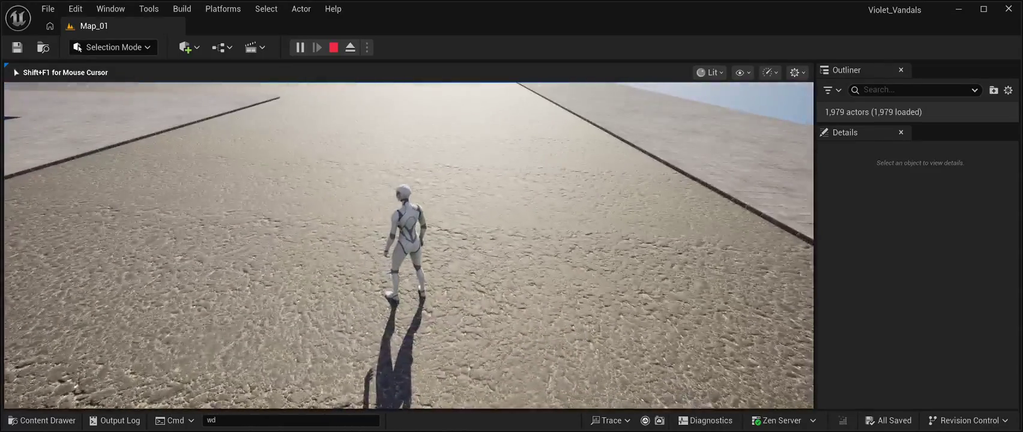
{"action": "key", "text": "w"}
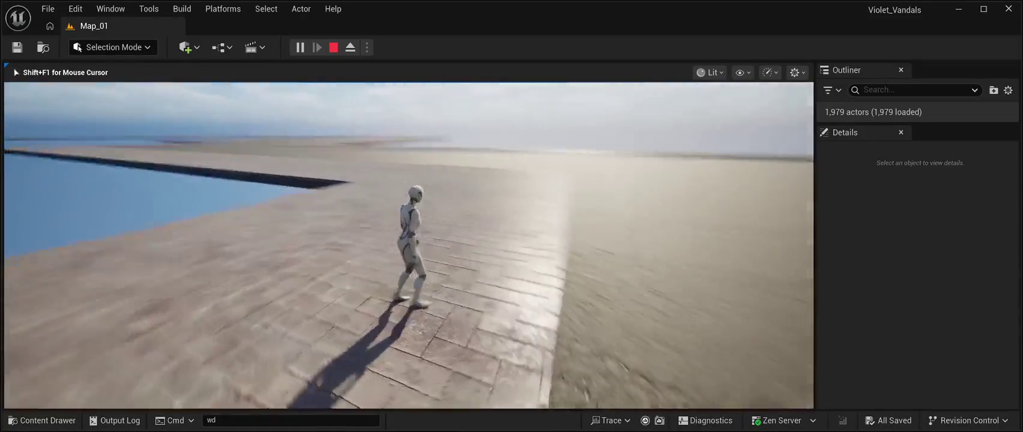
{"action": "key", "text": "w"}
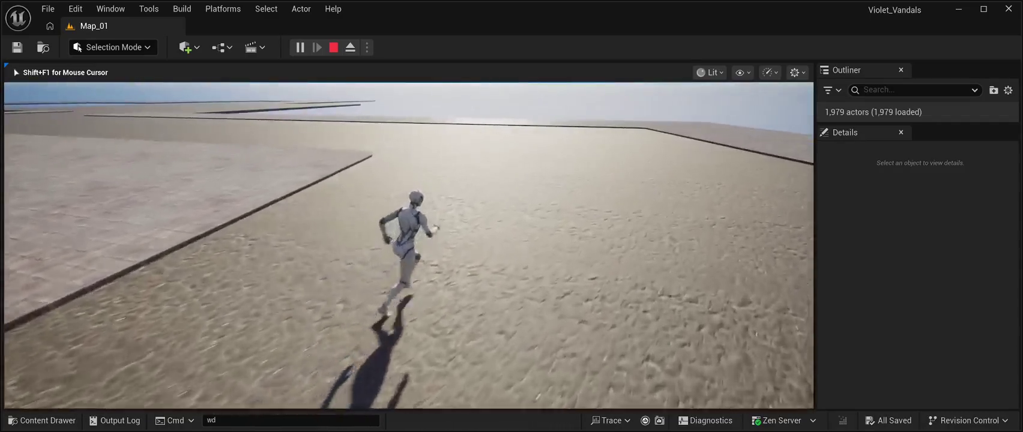
{"action": "key", "text": "d"}
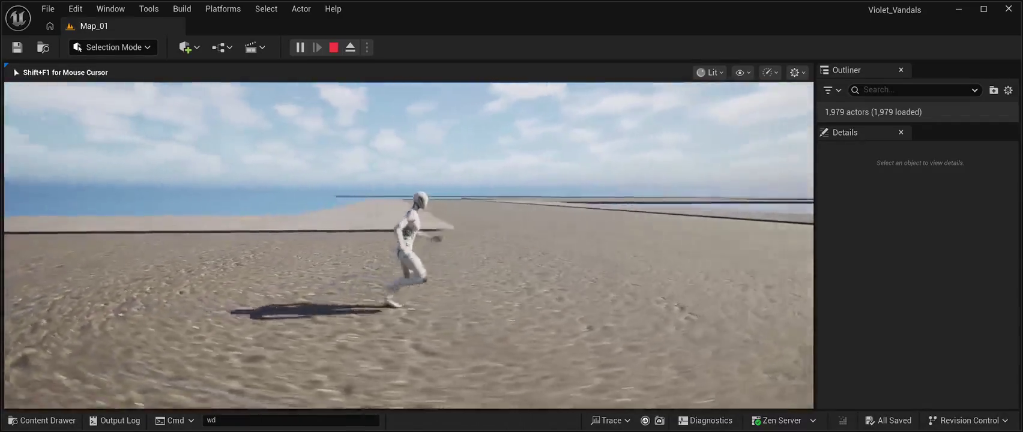
{"action": "key", "text": "w"}
{"action": "key", "text": "w"}
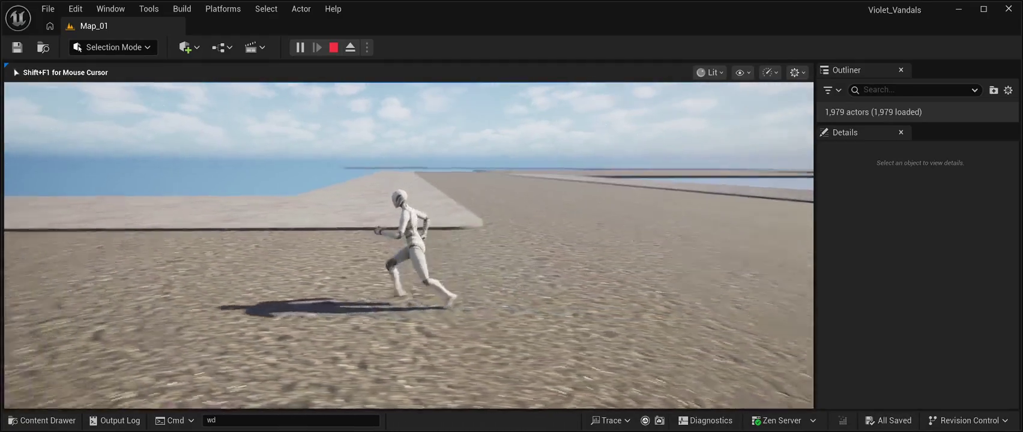
{"action": "key", "text": "w"}
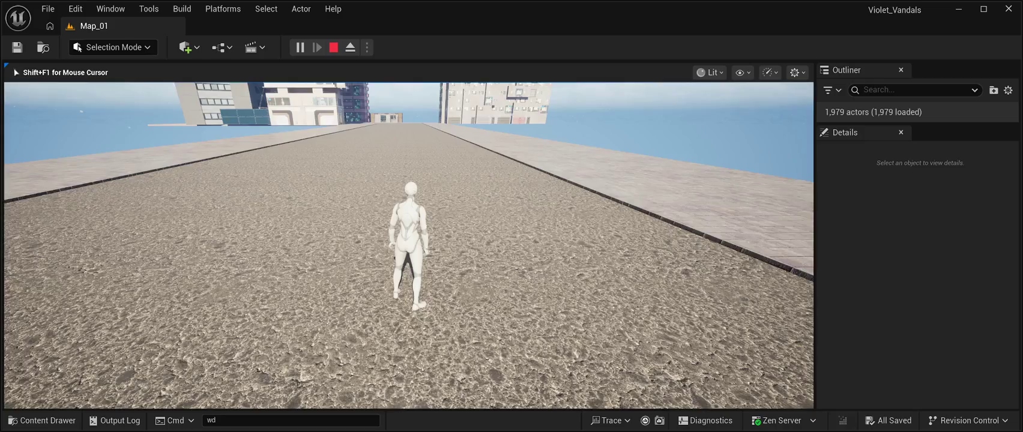
{"action": "key", "text": "w"}
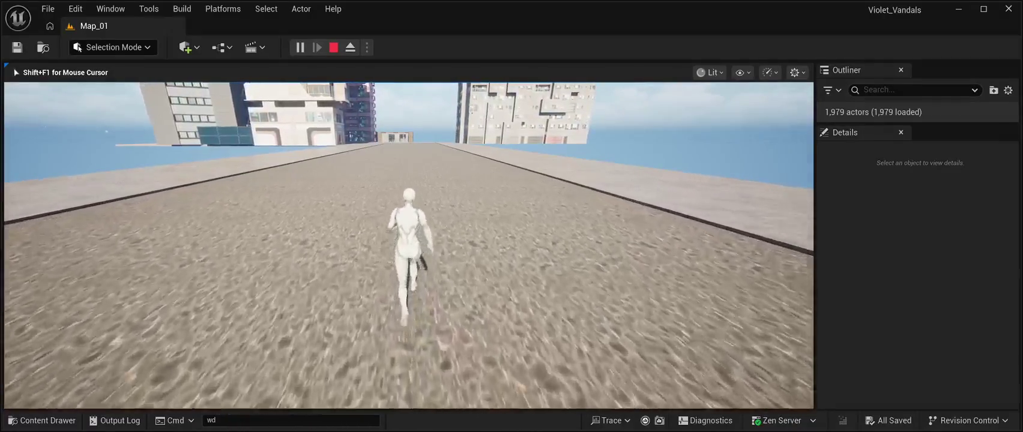
{"action": "key", "text": "a"}
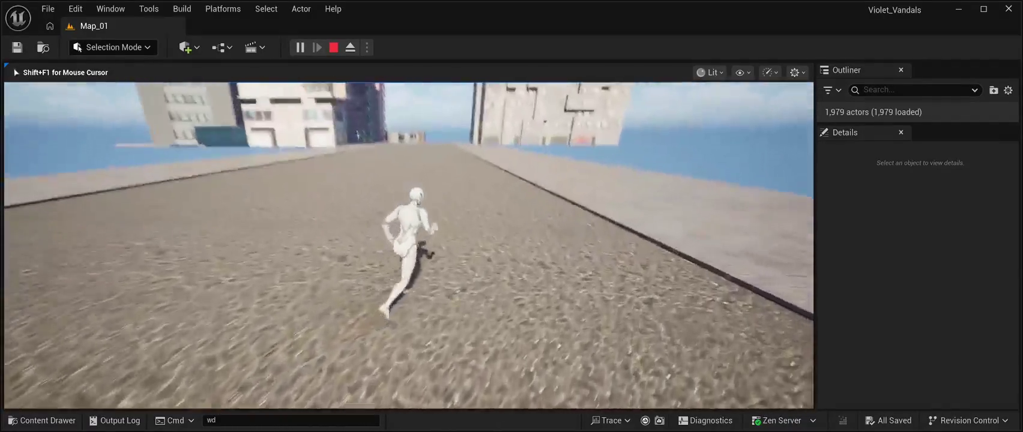
{"action": "key", "text": "d"}
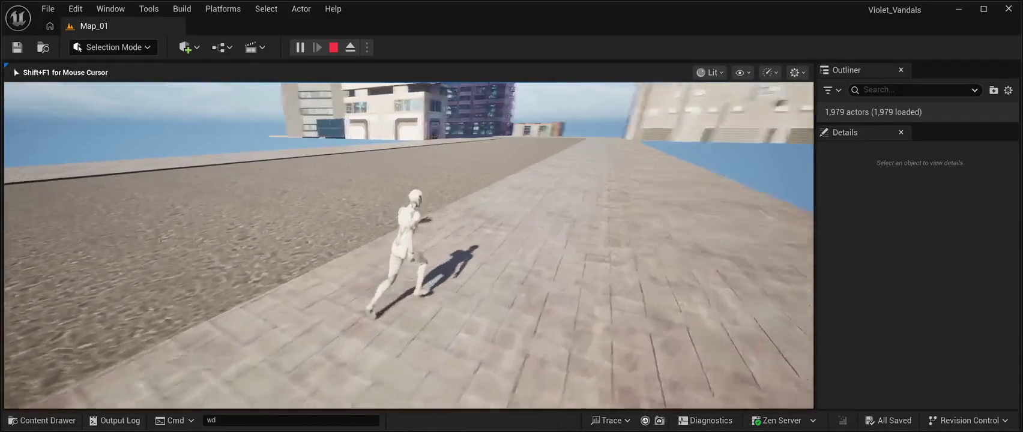
{"action": "key", "text": "w"}
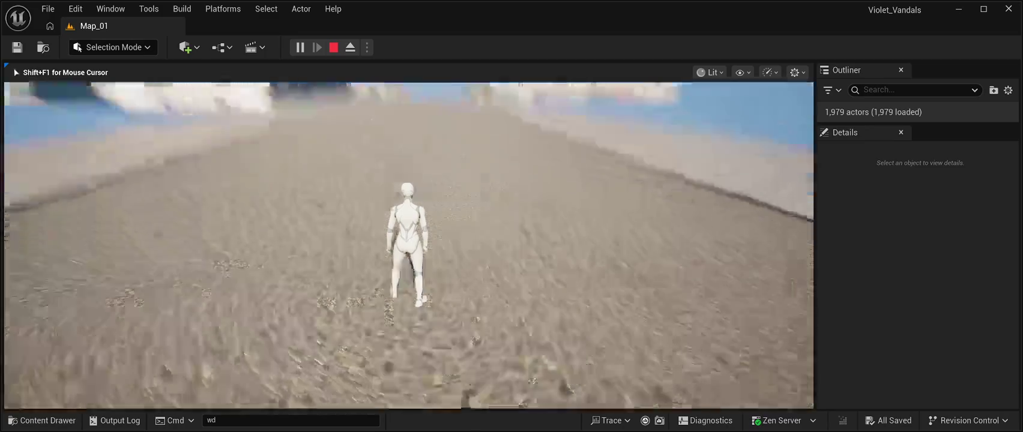
{"action": "key", "text": "w"}
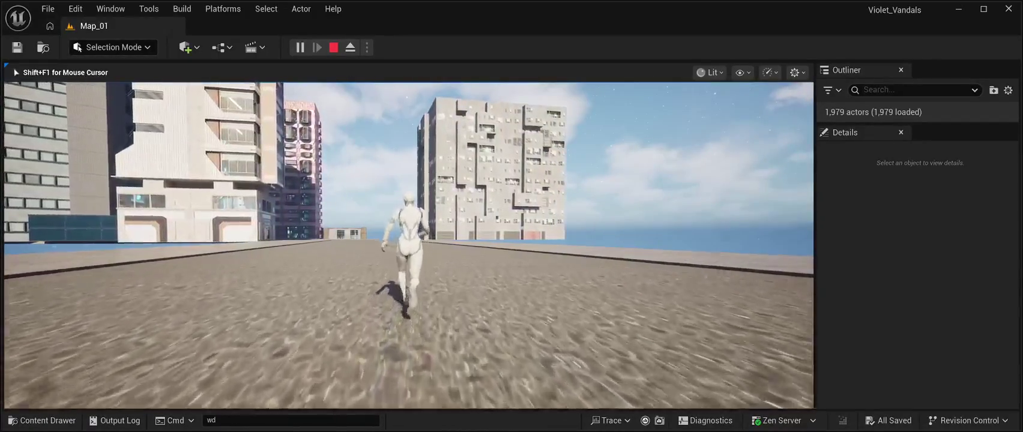
{"action": "key", "text": "Escape"}
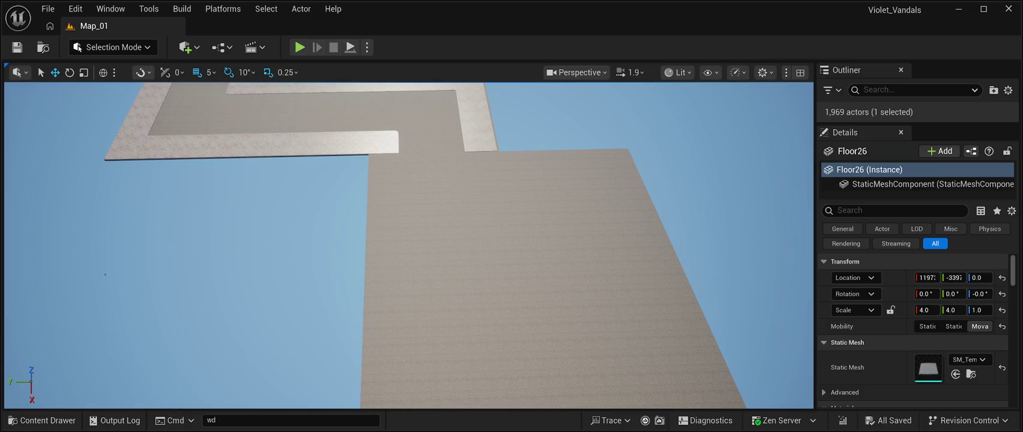
Select the sidewalk tiles starting from the strip's outer end
{"action": "left_click", "coordinate": [109, 148]}
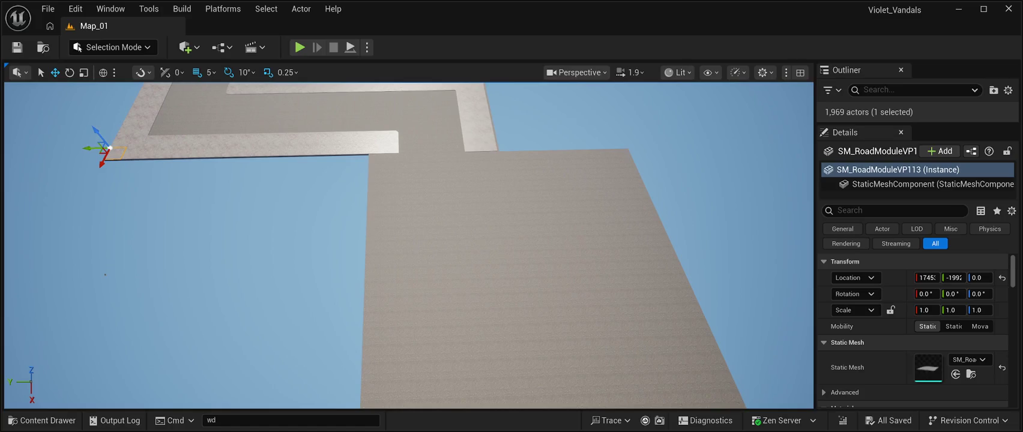
{"action": "left_click", "coordinate": [123, 155], "text": "ctrl"}
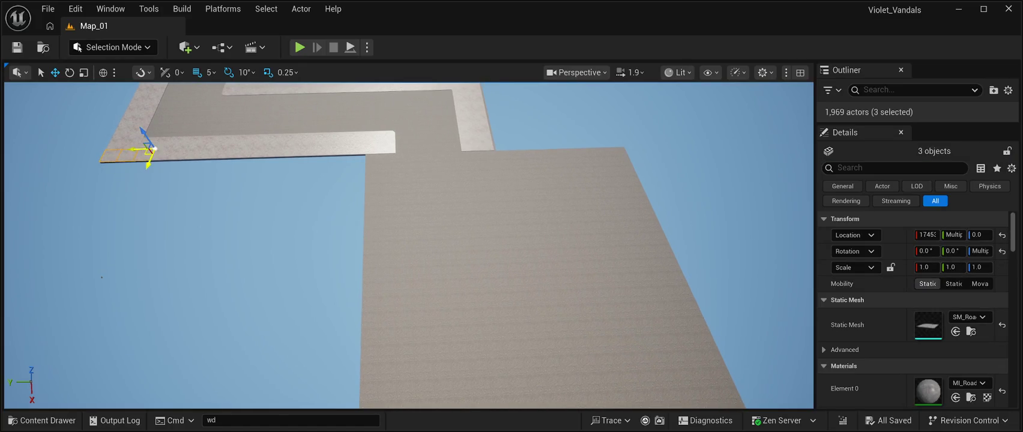
{"action": "left_click", "coordinate": [114, 150], "text": "ctrl"}
{"action": "left_click", "coordinate": [138, 153], "text": "ctrl"}
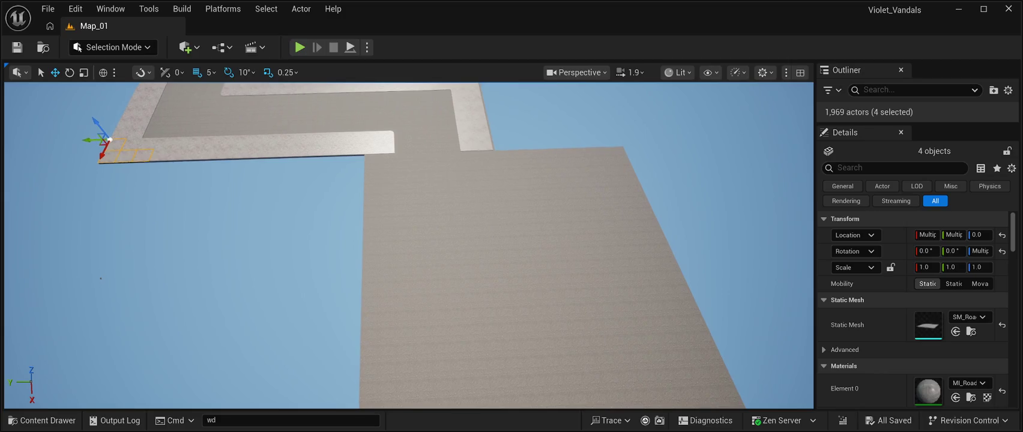
{"action": "left_click", "coordinate": [147, 151], "text": "ctrl"}
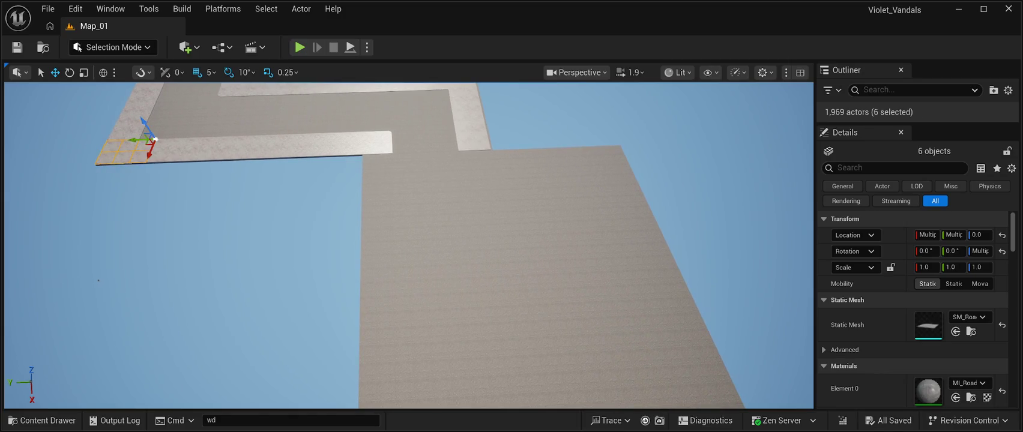
{"action": "left_click", "coordinate": [157, 151], "text": "ctrl"}
{"action": "left_click", "coordinate": [167, 151], "text": "ctrl"}
{"action": "left_click", "coordinate": [176, 150], "text": "ctrl"}
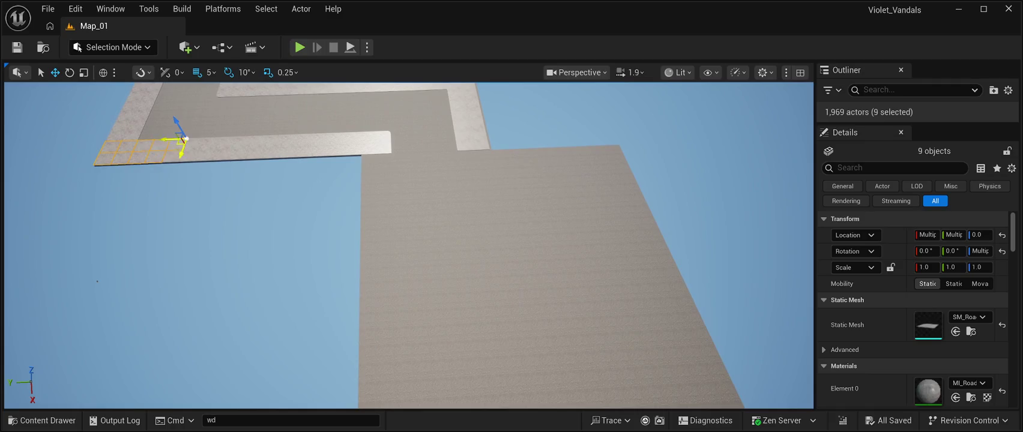
{"action": "left_click", "coordinate": [186, 141], "text": "ctrl"}
{"action": "left_click", "coordinate": [192, 146], "text": "ctrl"}
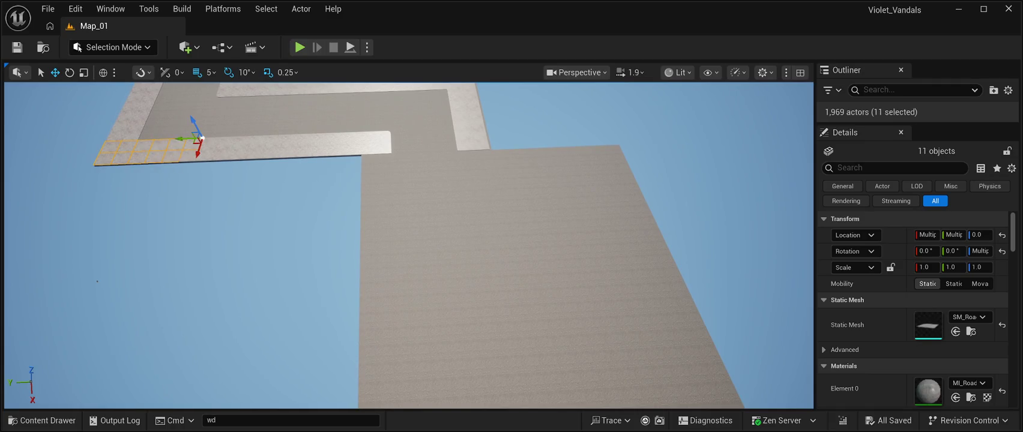
{"action": "left_click", "coordinate": [199, 149], "text": "ctrl"}
{"action": "left_click", "coordinate": [210, 144], "text": "ctrl"}
Extend the selection to the strip's inner end, reaching all 24 sidewalk tiles
{"action": "left_click", "coordinate": [216, 150], "text": "ctrl"}
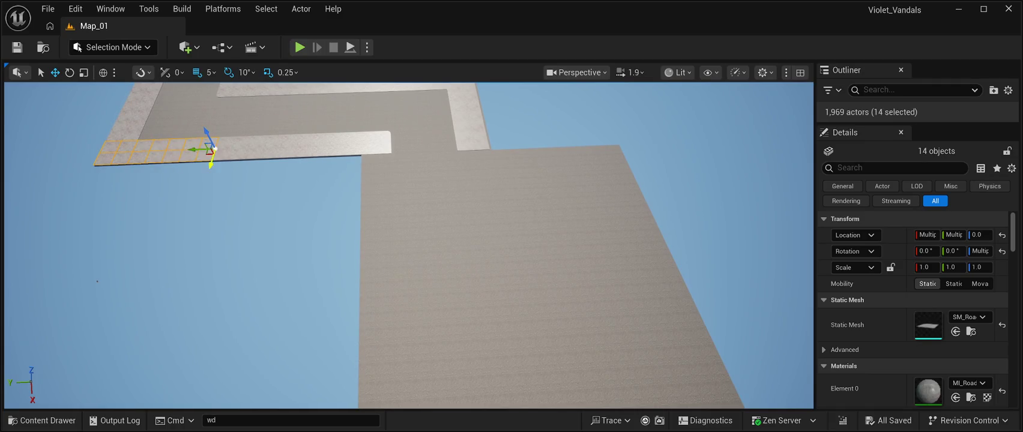
{"action": "left_click", "coordinate": [234, 137], "text": "ctrl"}
{"action": "left_click", "coordinate": [241, 140], "text": "ctrl"}
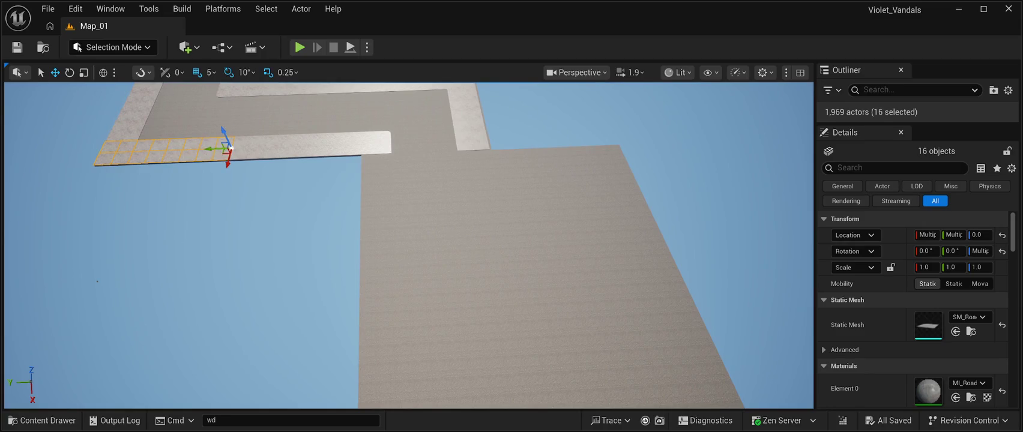
{"action": "left_click", "coordinate": [249, 135], "text": "ctrl"}
{"action": "left_click", "coordinate": [239, 147], "text": "ctrl"}
{"action": "left_click", "coordinate": [247, 145], "text": "ctrl"}
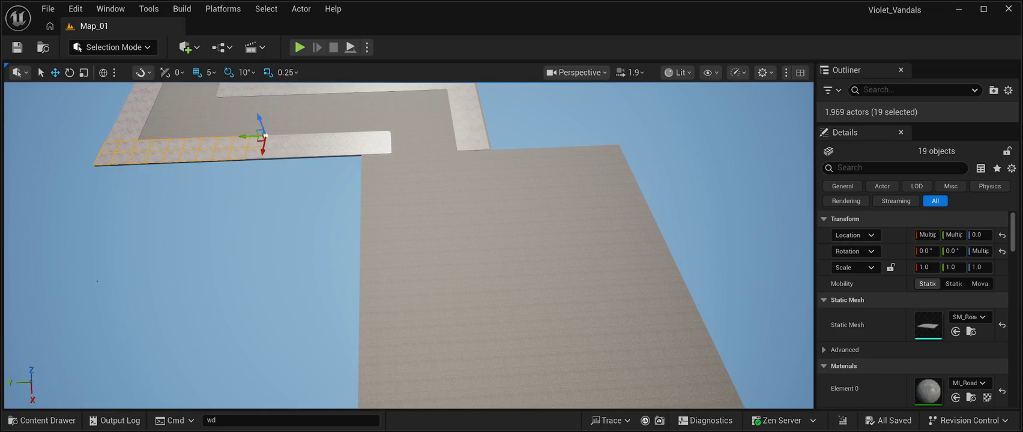
{"action": "left_click", "coordinate": [268, 138], "text": "ctrl"}
{"action": "left_click", "coordinate": [274, 142], "text": "ctrl"}
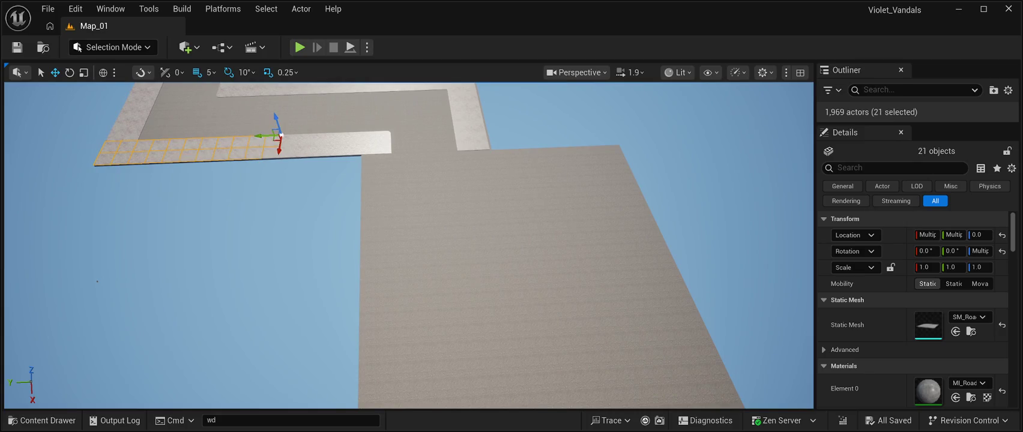
{"action": "left_click", "coordinate": [279, 146], "text": "ctrl"}
{"action": "left_click", "coordinate": [286, 144], "text": "ctrl"}
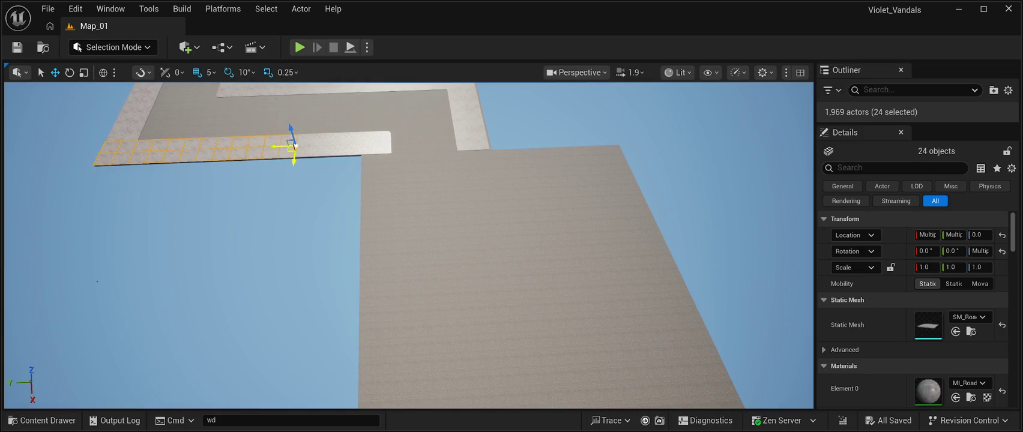
{"action": "left_click", "coordinate": [294, 145], "text": "ctrl"}
Duplicate the 24 tiles onto the lower slab, rotate them about 90° and slide them to its edge
{"action": "mouse_move", "coordinate": [295, 146]}
{"action": "left_mouse_down"}
{"action": "mouse_move", "coordinate": [301, 222]}
{"action": "mouse_move", "coordinate": [418, 235]}
{"action": "mouse_move", "coordinate": [568, 229]}
{"action": "left_mouse_up"}
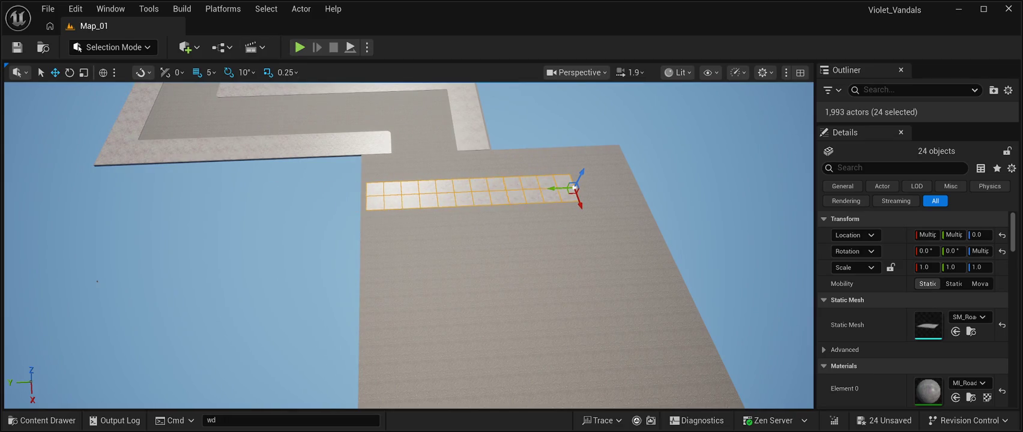
{"action": "left_click", "coordinate": [70, 73]}
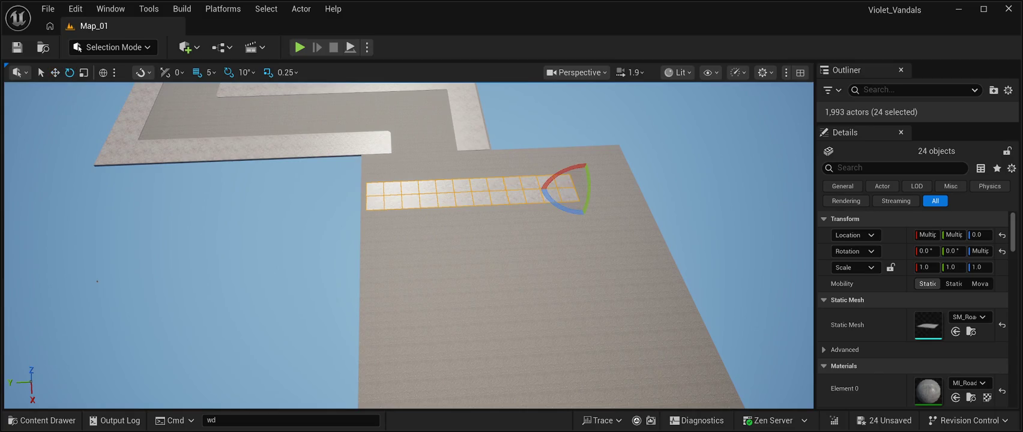
{"action": "mouse_move", "coordinate": [567, 211]}
{"action": "left_mouse_down"}
{"action": "mouse_move", "coordinate": [576, 217]}
{"action": "mouse_move", "coordinate": [610, 201]}
{"action": "mouse_move", "coordinate": [558, 188]}
{"action": "mouse_move", "coordinate": [362, 198]}
{"action": "mouse_move", "coordinate": [381, 191]}
{"action": "mouse_move", "coordinate": [395, 116]}
{"action": "mouse_move", "coordinate": [370, 98]}
{"action": "mouse_move", "coordinate": [405, 94]}
{"action": "left_mouse_up"}
{"action": "key", "text": "w"}
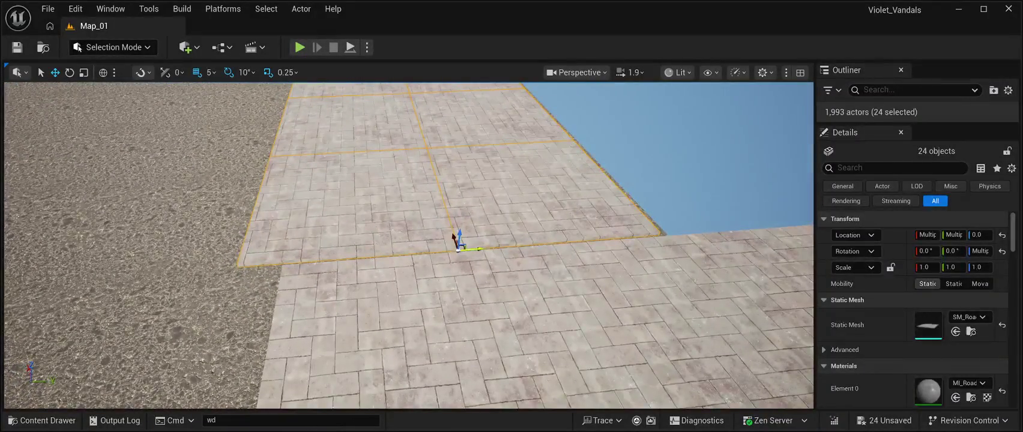
{"action": "left_click_drag", "start_coordinate": [457, 234], "coordinate": [534, 233]}
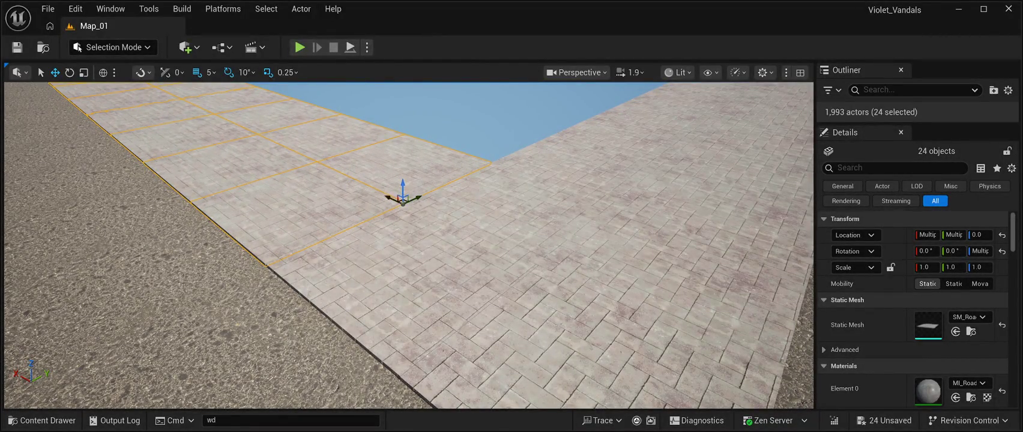
{"action": "key", "text": "w"}
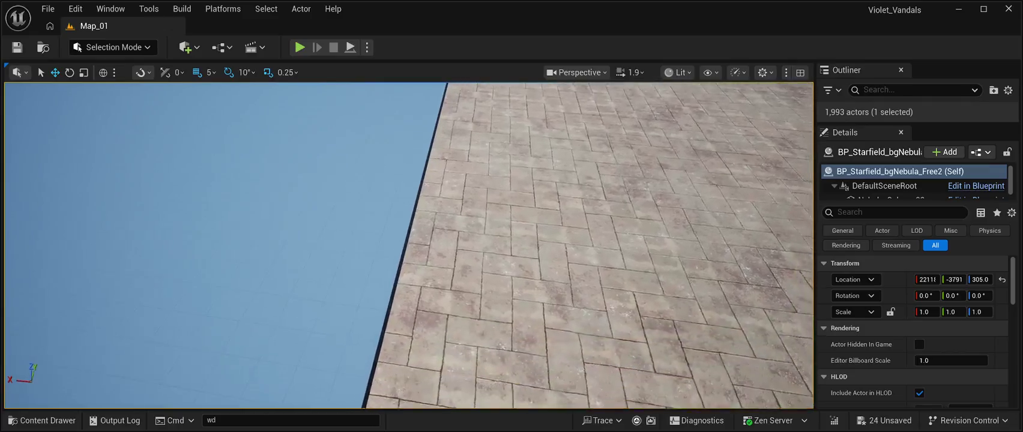
Fly the view over the paving and select the tile where the two sidewalk strips meet
{"action": "key", "text": "s"}
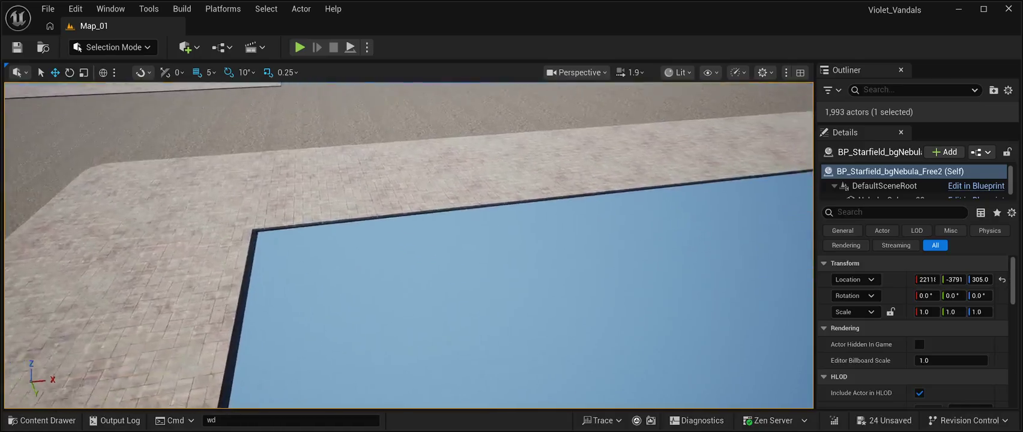
{"action": "key", "text": "s"}
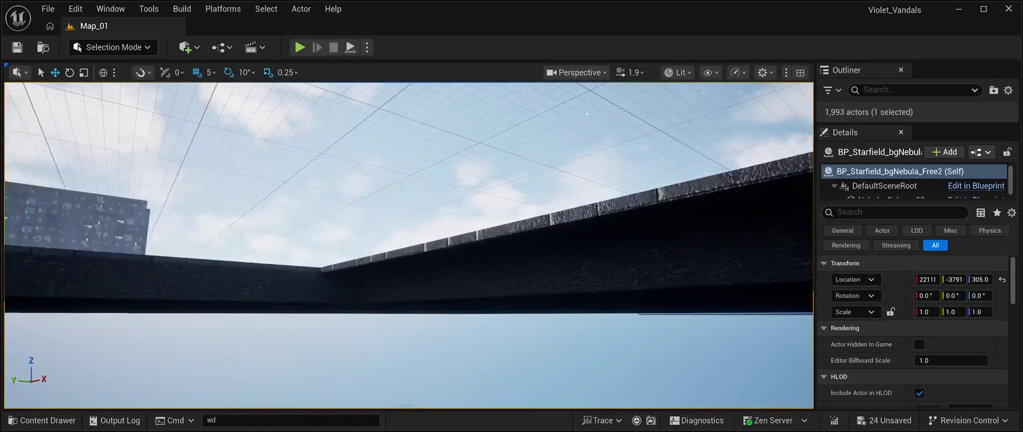
{"action": "key", "text": "e"}
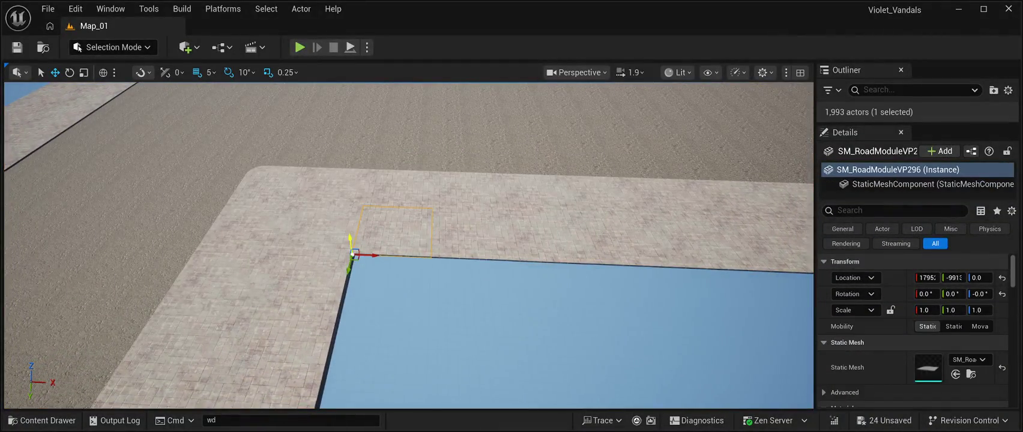
{"action": "left_click", "coordinate": [295, 204]}
{"action": "left_click", "coordinate": [246, 226]}
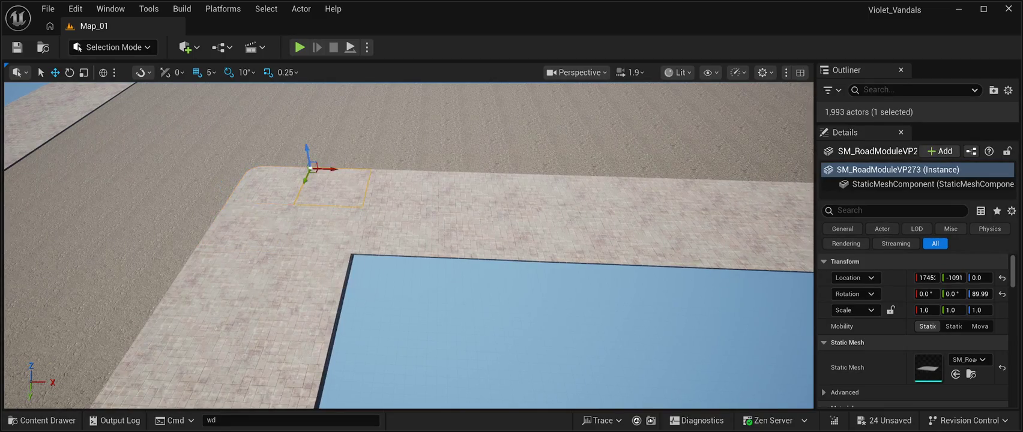
{"action": "left_click", "coordinate": [395, 231]}
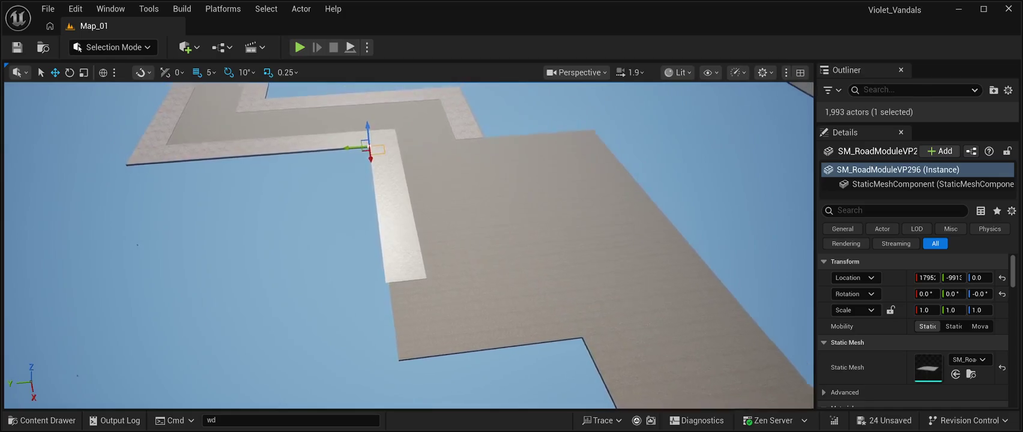
Select twelve sidewalk tiles, six rows of two, along the strip
{"action": "left_click", "coordinate": [411, 271]}
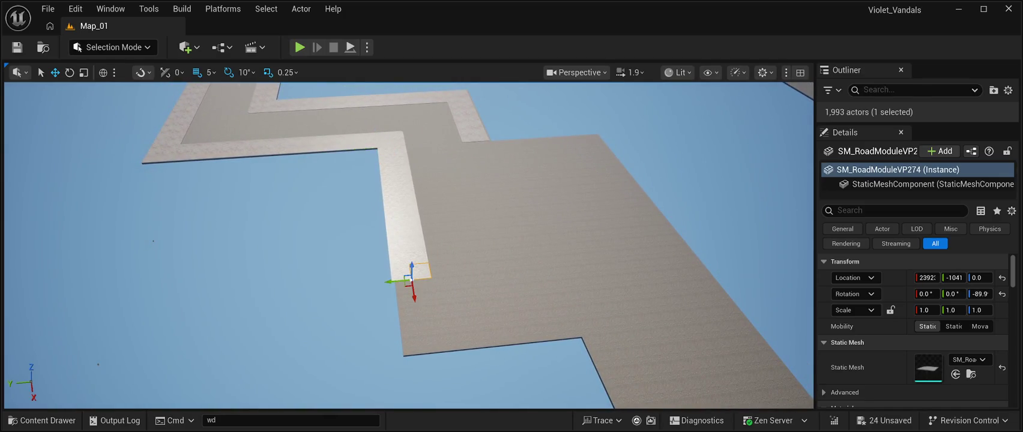
{"action": "left_click", "coordinate": [401, 271], "text": "ctrl"}
{"action": "left_click", "coordinate": [401, 257], "text": "ctrl"}
{"action": "left_click", "coordinate": [418, 257], "text": "ctrl"}
{"action": "left_click", "coordinate": [415, 243], "text": "ctrl"}
{"action": "left_click", "coordinate": [399, 244], "text": "ctrl"}
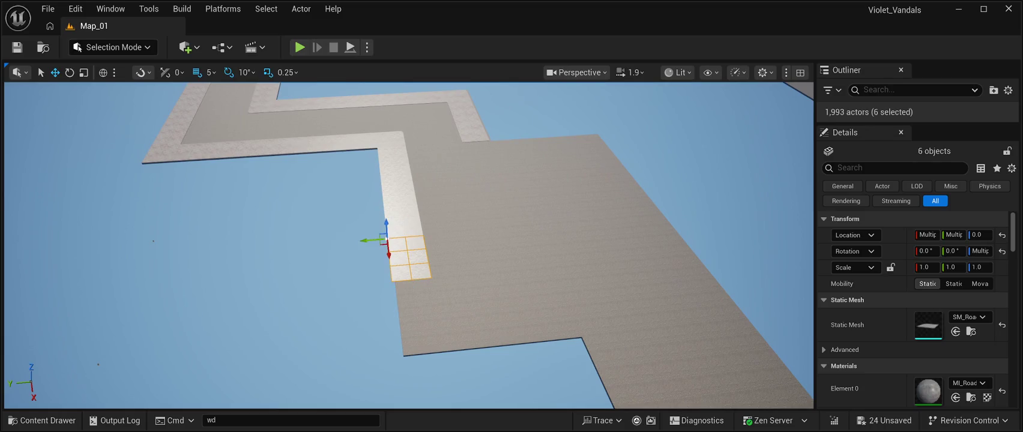
{"action": "left_click", "coordinate": [416, 229], "text": "ctrl"}
{"action": "left_click", "coordinate": [398, 231], "text": "ctrl"}
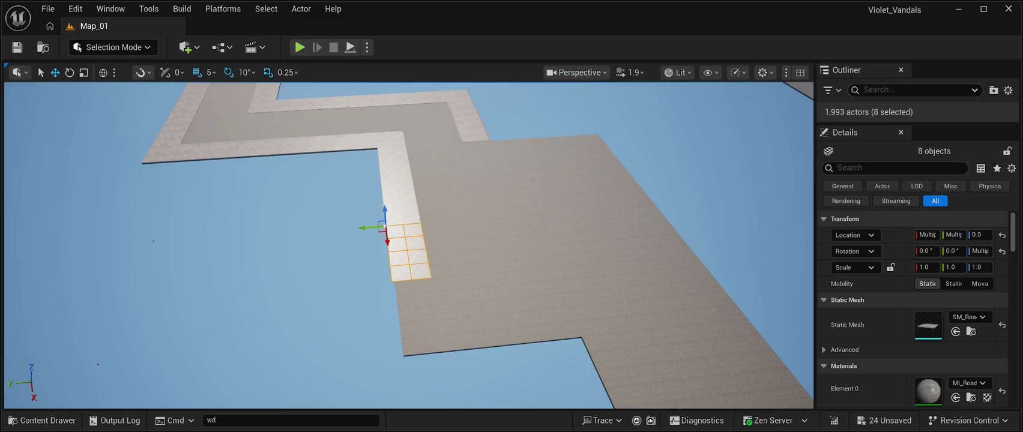
{"action": "left_click", "coordinate": [414, 217], "text": "ctrl"}
{"action": "left_click", "coordinate": [396, 217], "text": "ctrl"}
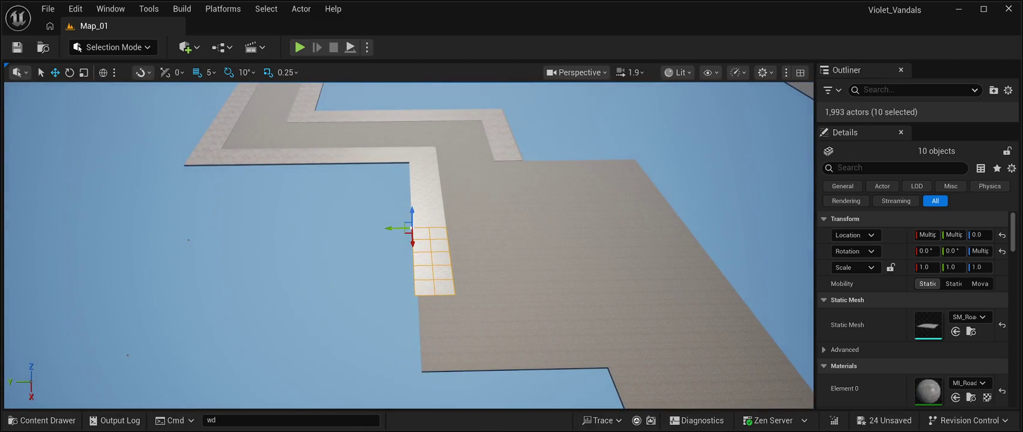
{"action": "left_click", "coordinate": [436, 220], "text": "ctrl"}
{"action": "left_click", "coordinate": [421, 221], "text": "ctrl"}
Duplicate the twelve tiles and move the copies down to extend the sidewalk with no gap
{"action": "key", "text": "ctrl+d"}
{"action": "left_click_drag", "start_coordinate": [411, 231], "coordinate": [418, 316]}
{"action": "scroll", "coordinate": [418, 316], "scroll_direction": "up", "scroll_amount": 5}
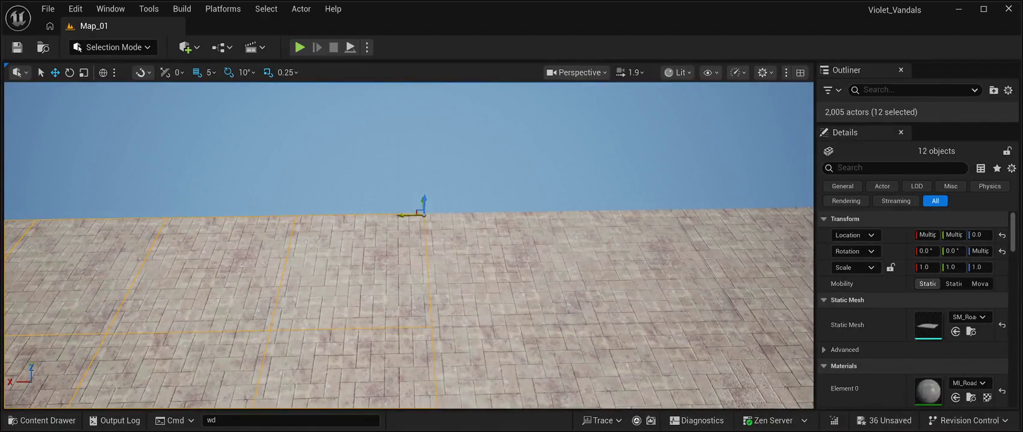
{"action": "left_click_drag", "start_coordinate": [405, 215], "coordinate": [397, 214]}
Slide four tiles from the strip's end into the corner gap, flush with the road edge
{"action": "left_click", "coordinate": [397, 207]}
{"action": "key", "text": "f"}
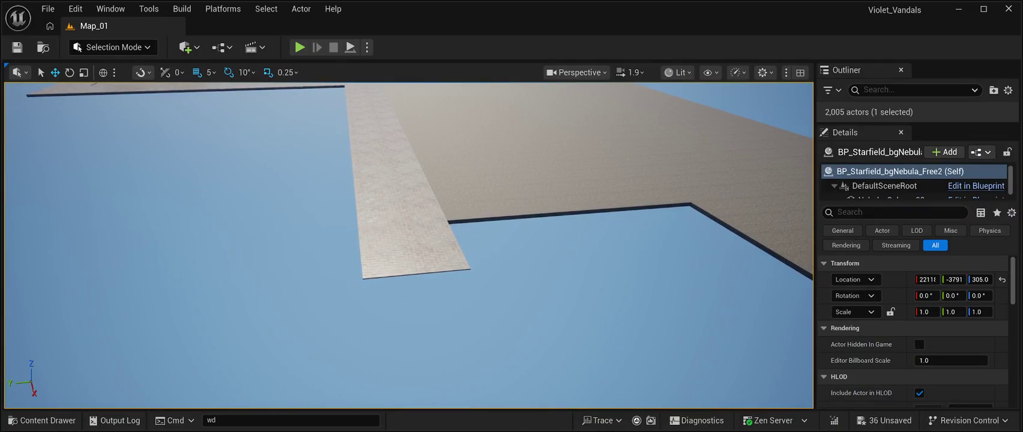
{"action": "left_click", "coordinate": [429, 233]}
{"action": "left_click", "coordinate": [436, 258], "text": "ctrl"}
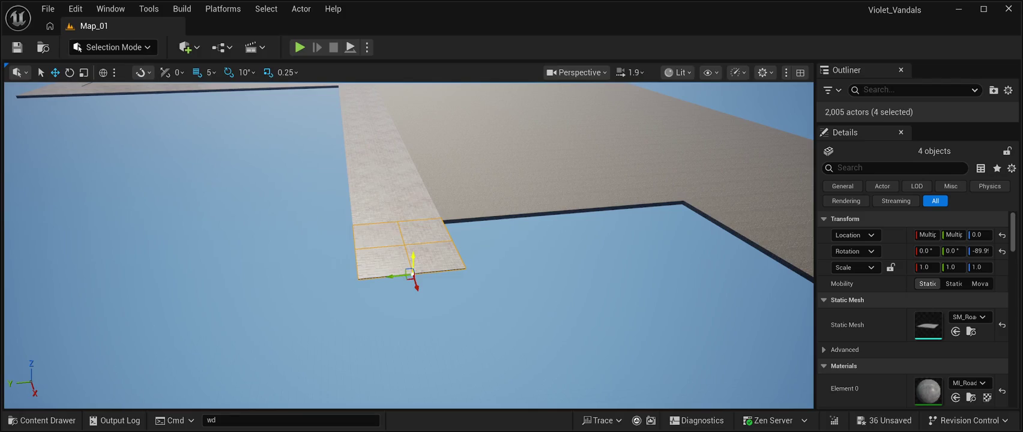
{"action": "mouse_move", "coordinate": [412, 273]}
{"action": "left_mouse_down"}
{"action": "mouse_move", "coordinate": [520, 267]}
{"action": "mouse_move", "coordinate": [483, 215]}
{"action": "left_mouse_up"}
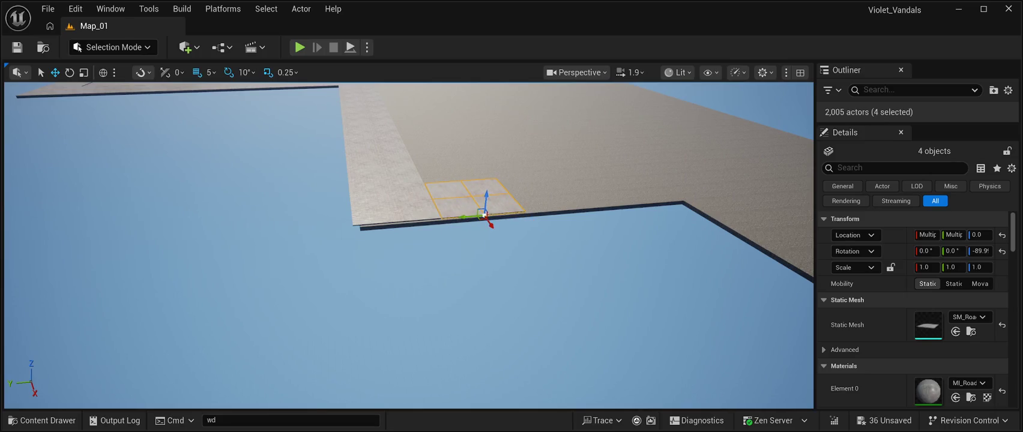
{"action": "scroll", "coordinate": [484, 215], "scroll_direction": "up", "scroll_amount": 10}
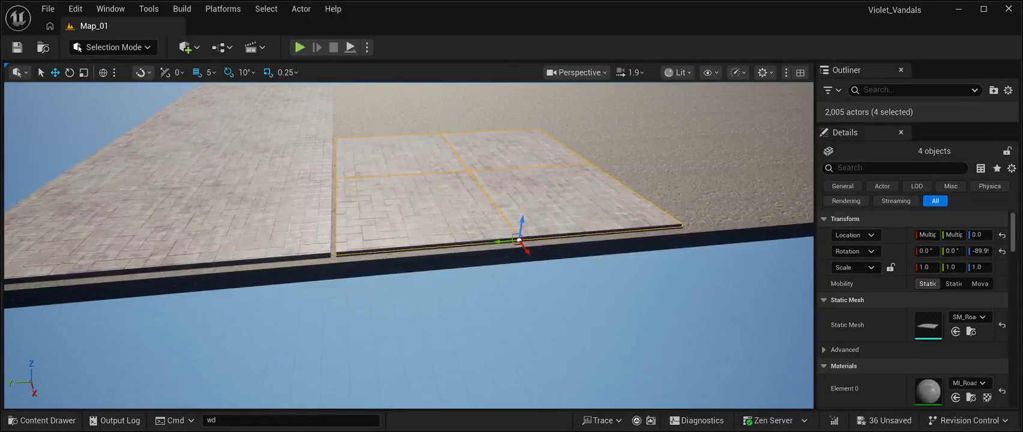
{"action": "left_click_drag", "start_coordinate": [498, 241], "coordinate": [420, 238]}
{"action": "scroll", "coordinate": [312, 246], "scroll_direction": "up", "scroll_amount": 3}
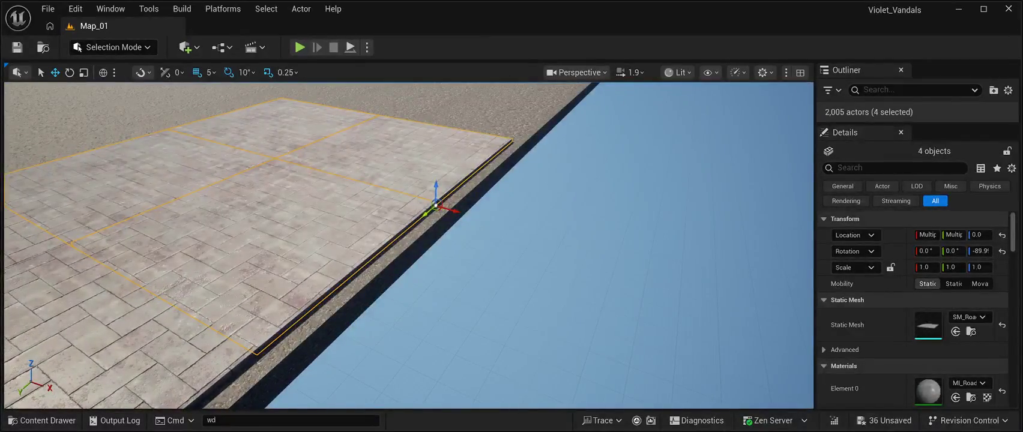
{"action": "left_click_drag", "start_coordinate": [428, 211], "coordinate": [431, 209]}
{"action": "left_click", "coordinate": [498, 243]}
{"action": "mouse_move", "coordinate": [498, 242]}
{"action": "left_mouse_down"}
{"action": "mouse_move", "coordinate": [498, 307]}
{"action": "mouse_move", "coordinate": [498, 279]}
{"action": "left_mouse_up"}
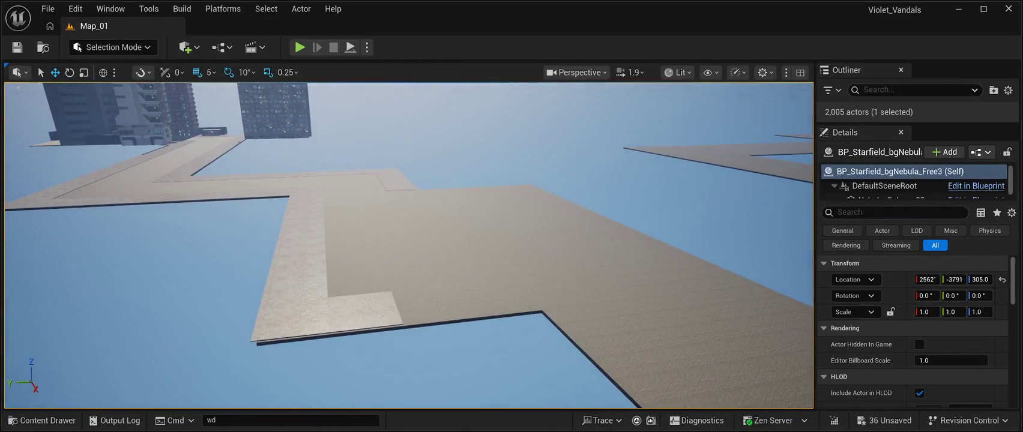
Save the level and start a play test, running the character forward
{"action": "left_click", "coordinate": [17, 47]}
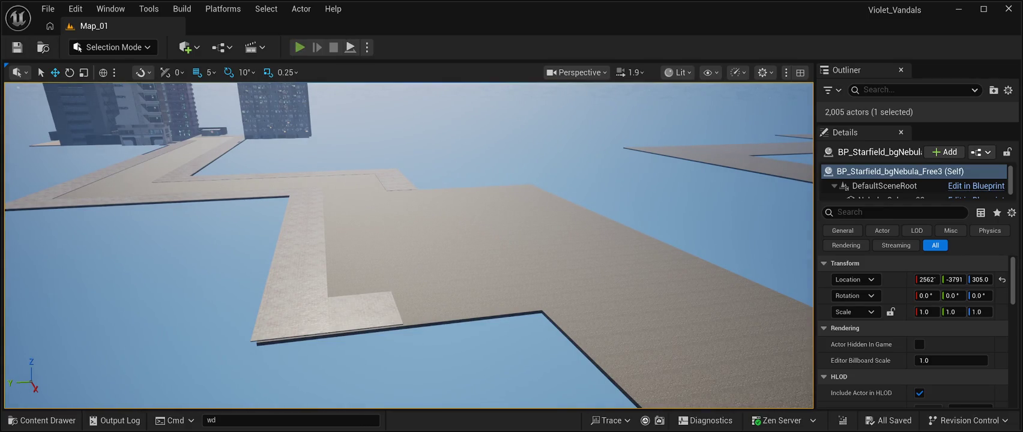
{"action": "left_click", "coordinate": [299, 47]}
{"action": "key", "text": "w"}
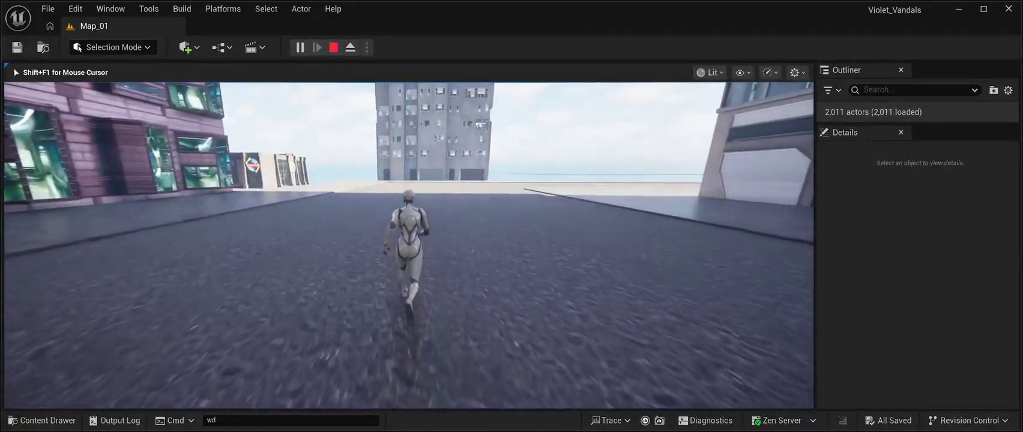
Steer the character with WASD and jump with Space, running toward the buildings and along the road
{"action": "key", "text": "a"}
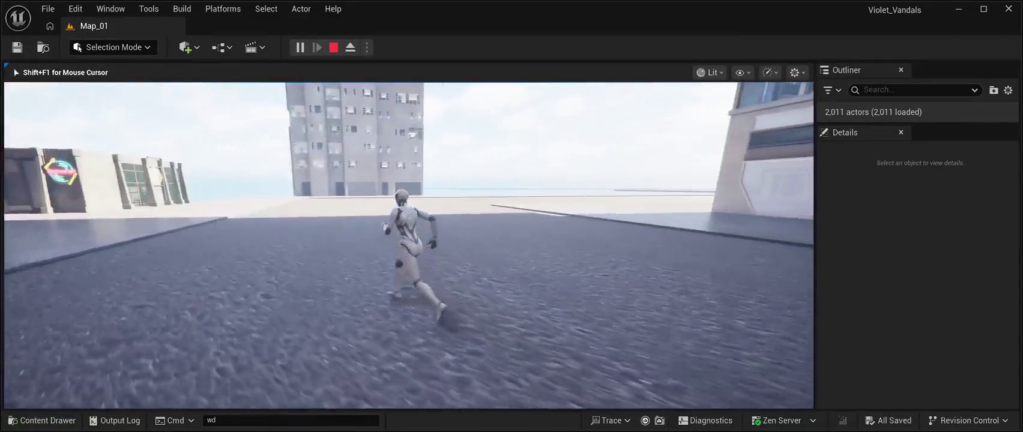
{"action": "key", "text": "s"}
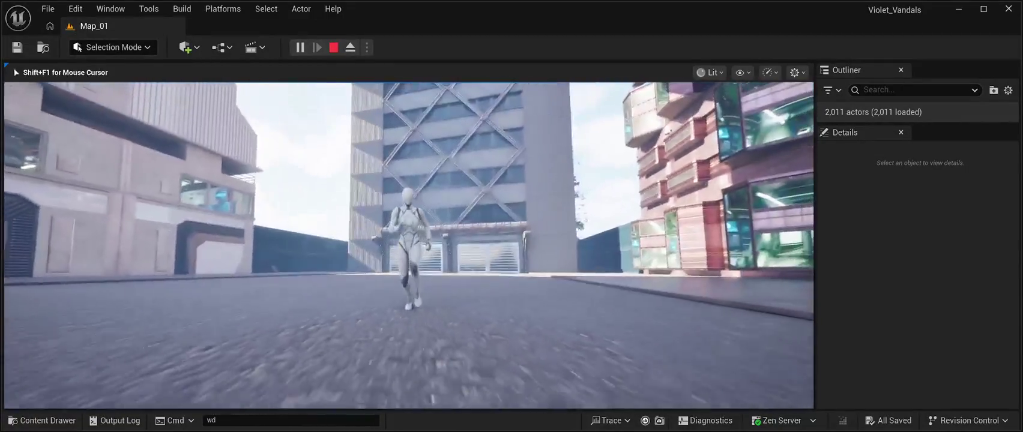
{"action": "key", "text": "d"}
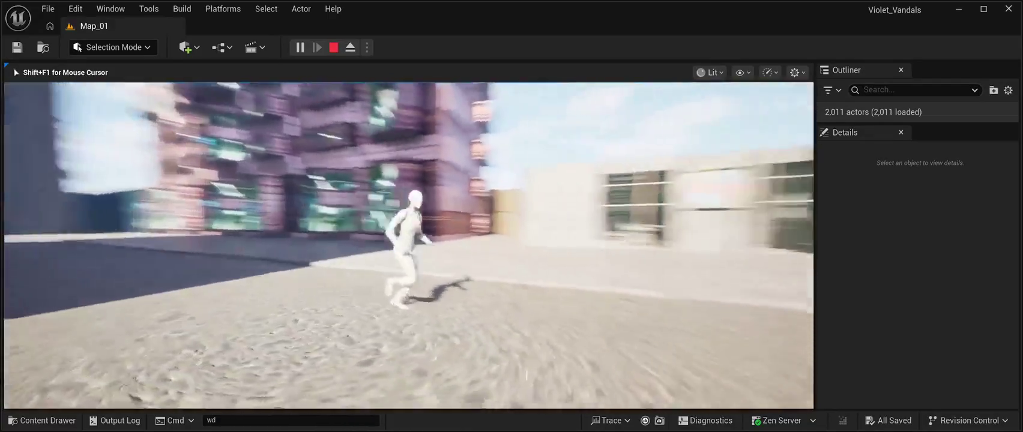
{"action": "key", "text": "w"}
{"action": "key", "text": "space"}
{"action": "key", "text": "w"}
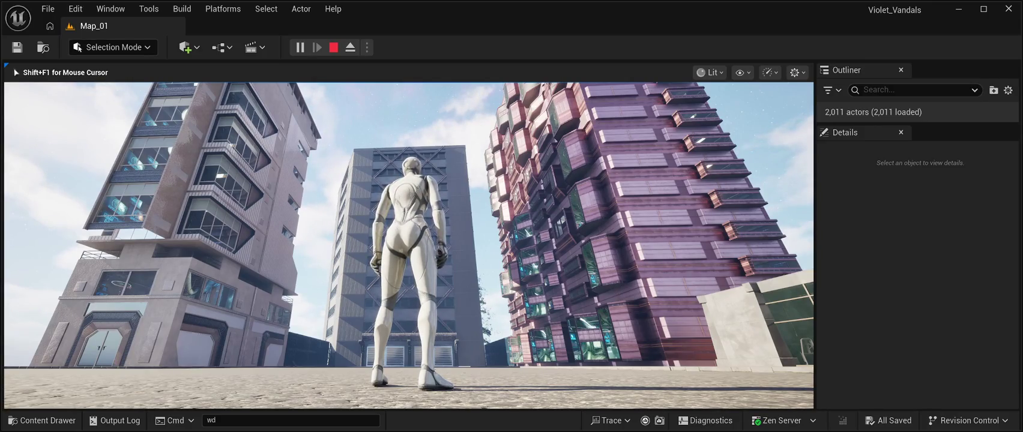
{"action": "key", "text": "w"}
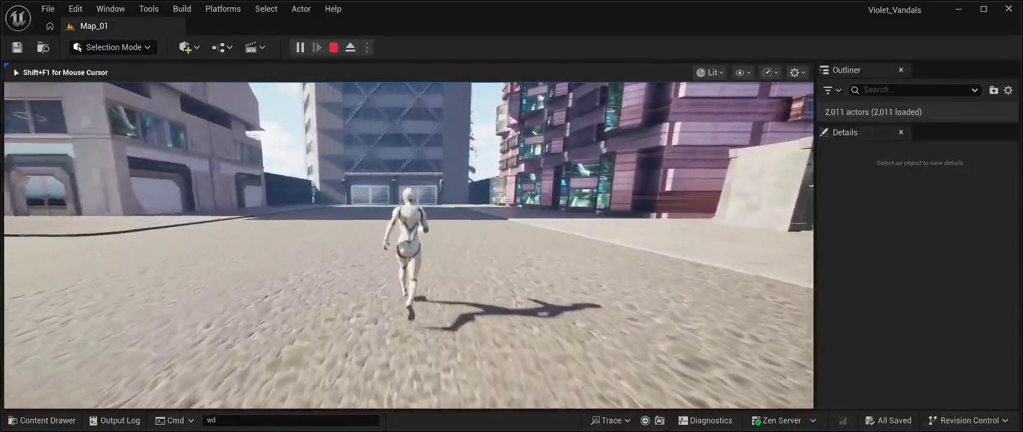
{"action": "key", "text": "space"}
{"action": "key", "text": "w"}
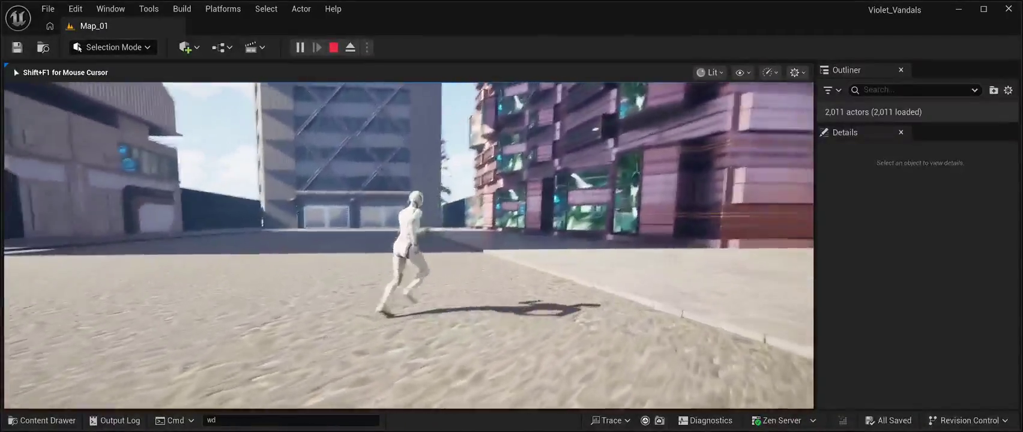
{"action": "key", "text": "w"}
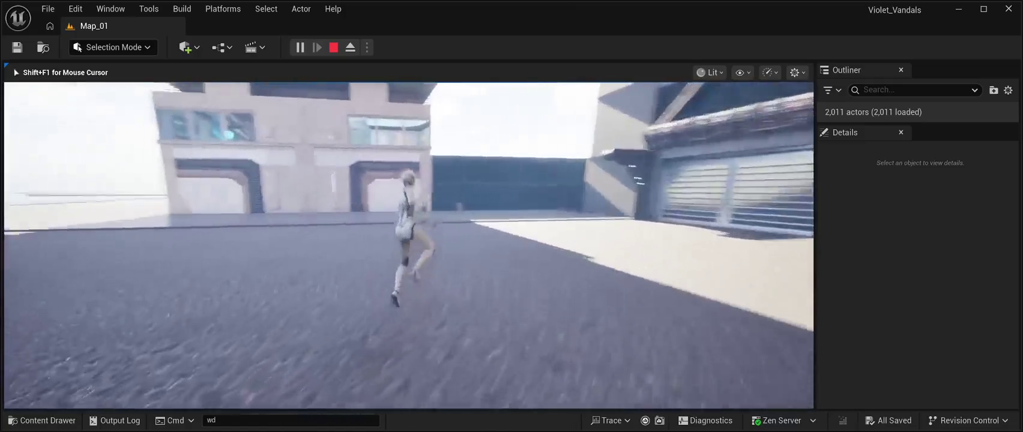
{"action": "key", "text": "w"}
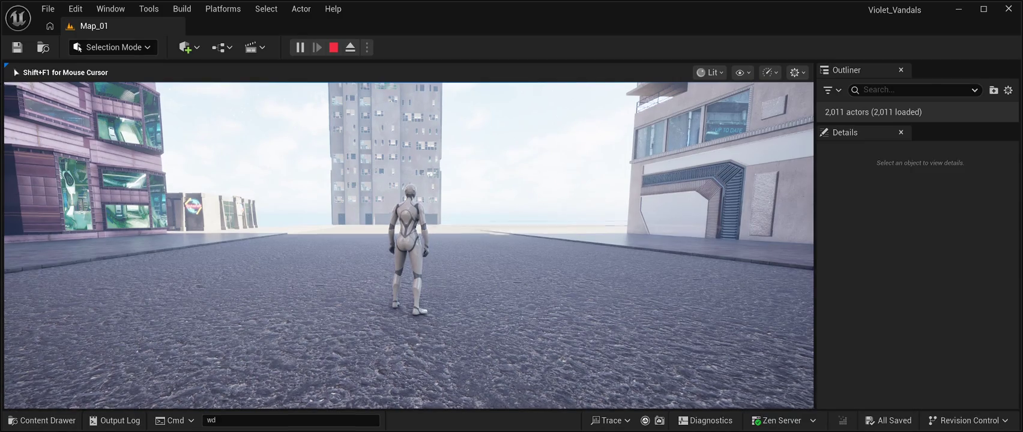
Run toward the garage doors, jump onto the sidewalk, then press Esc to stop Play-in-Editor
{"action": "key", "text": "w"}
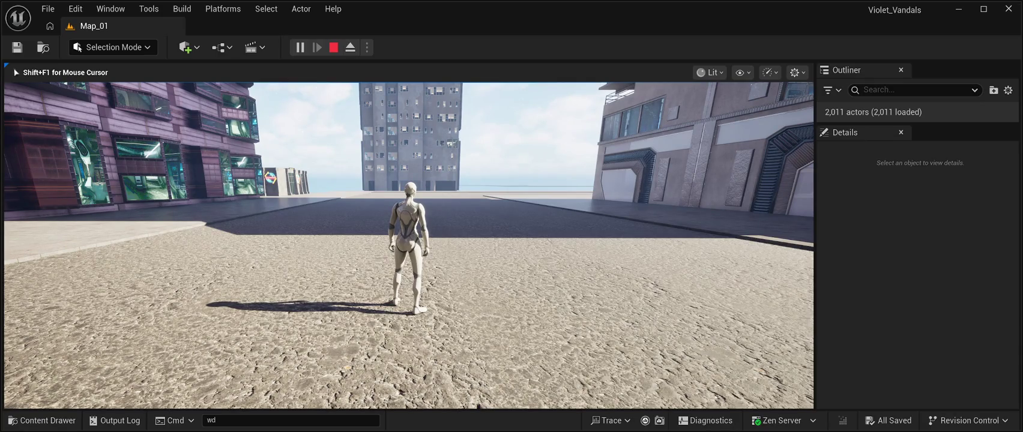
{"action": "key", "text": "w"}
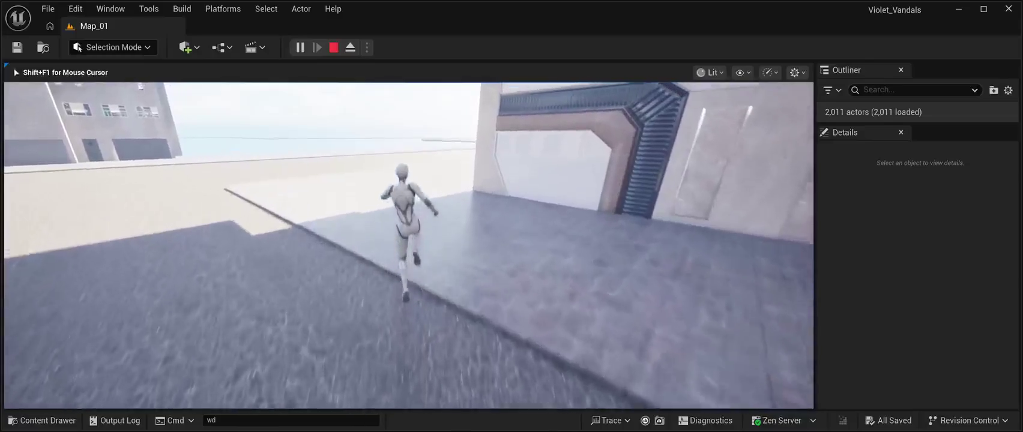
{"action": "key", "text": "space"}
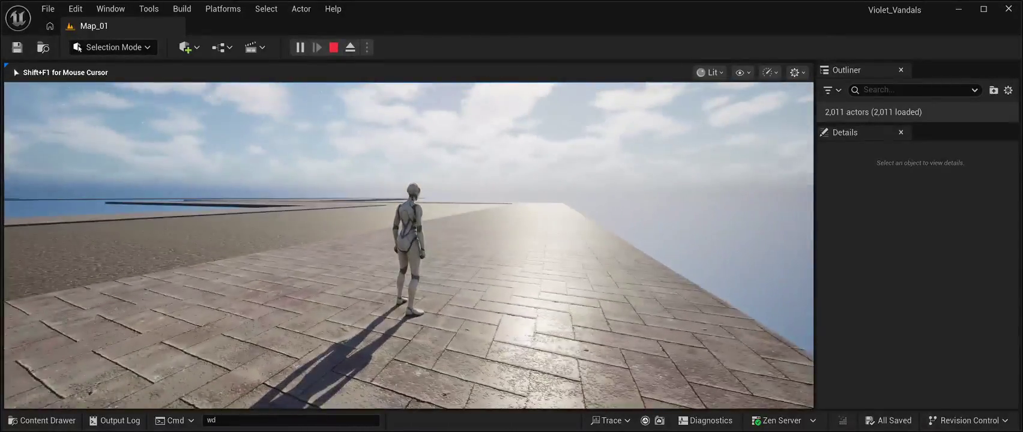
{"action": "key", "text": "Escape"}
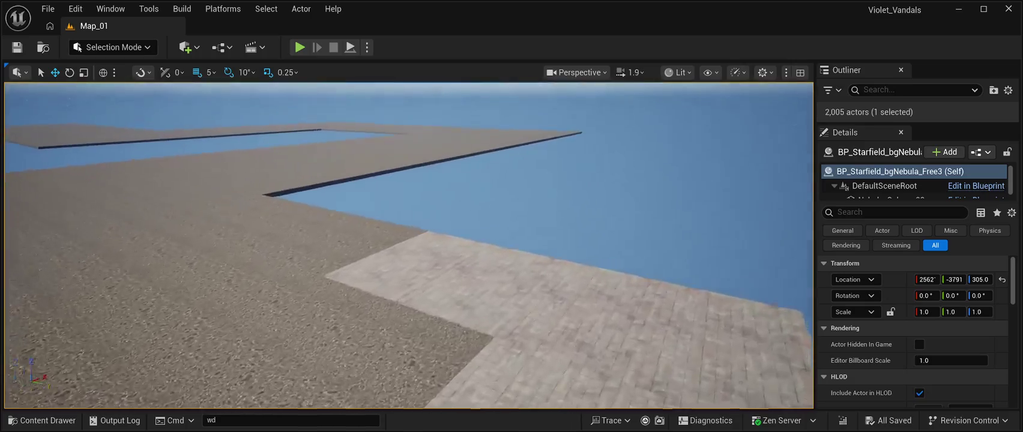
Fly the viewport to the paving corner and select the curved piece SM_RoadPavementStones4
{"action": "key", "text": "w"}
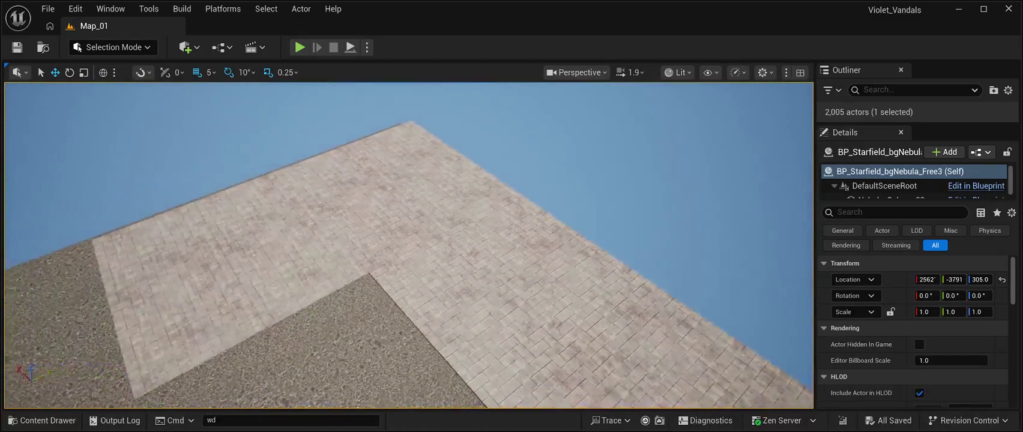
{"action": "key", "text": "w"}
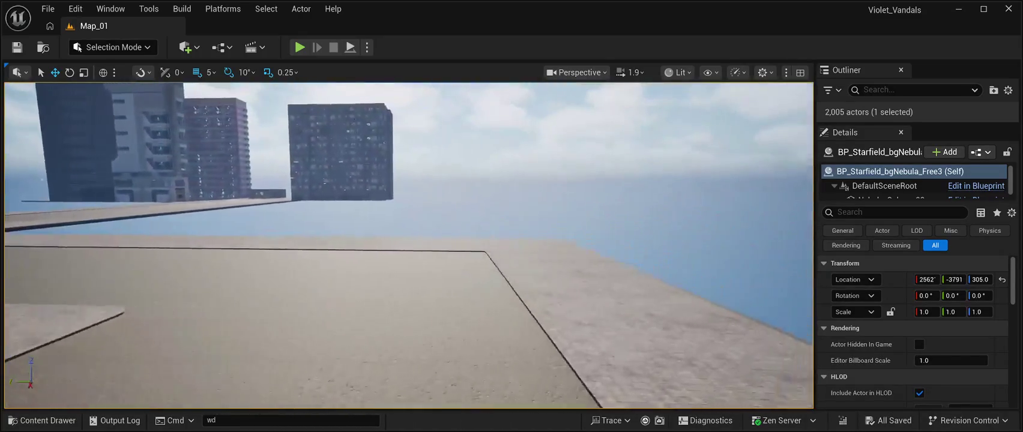
{"action": "key", "text": "w"}
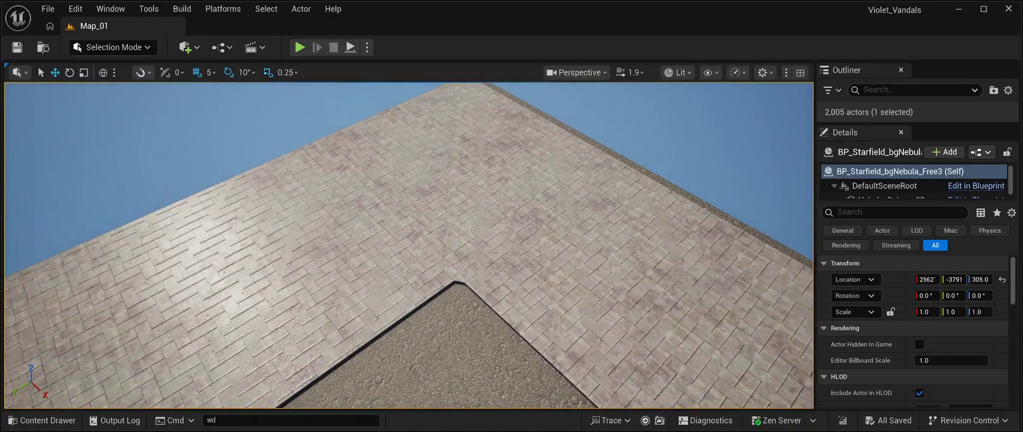
{"action": "left_click", "coordinate": [451, 282]}
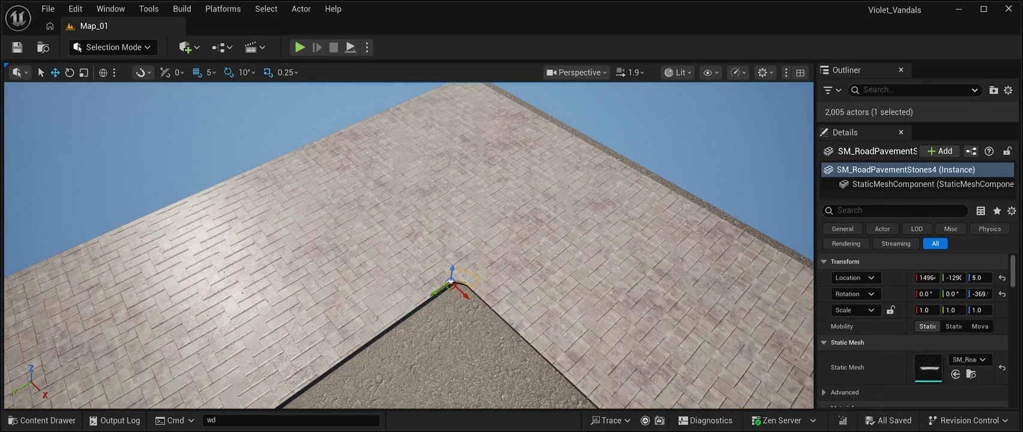
Duplicate the curved corner piece and drag the copy along X and Y into the next inner corner
{"action": "key", "text": "ctrl+d"}
{"action": "left_click_drag", "start_coordinate": [437, 292], "coordinate": [397, 309]}
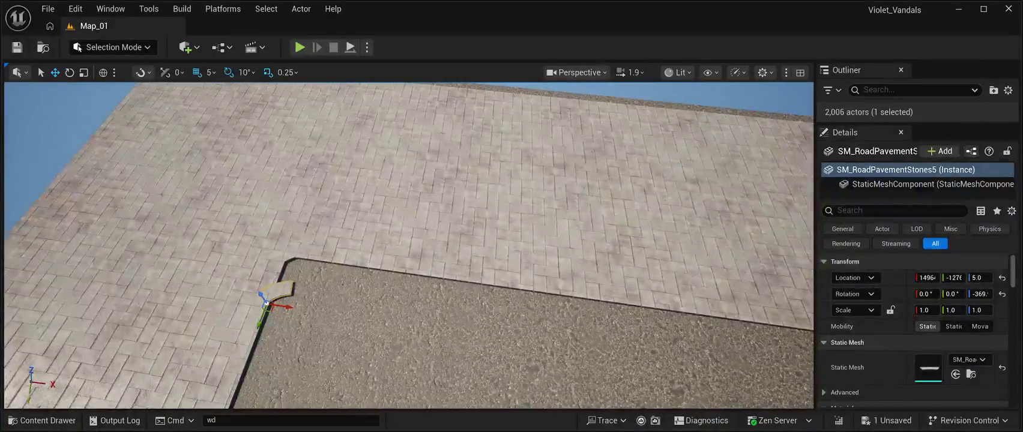
{"action": "key", "text": "w"}
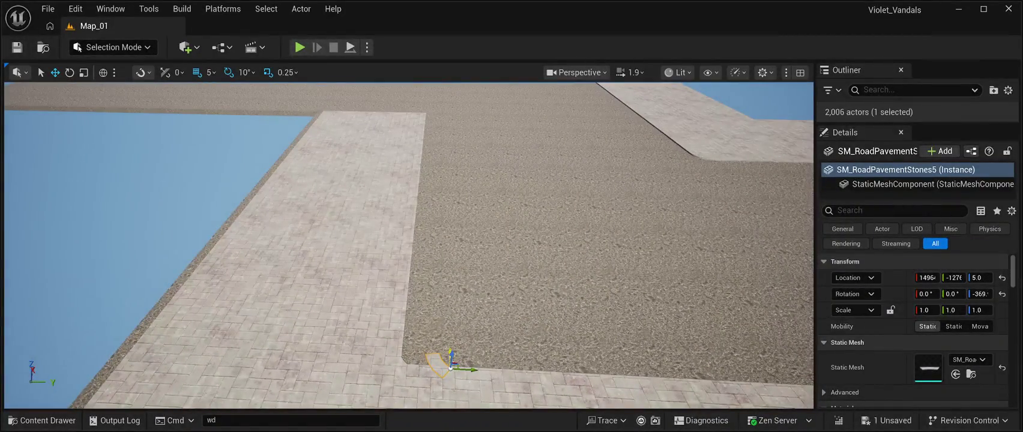
{"action": "left_click_drag", "start_coordinate": [450, 359], "coordinate": [450, 107]}
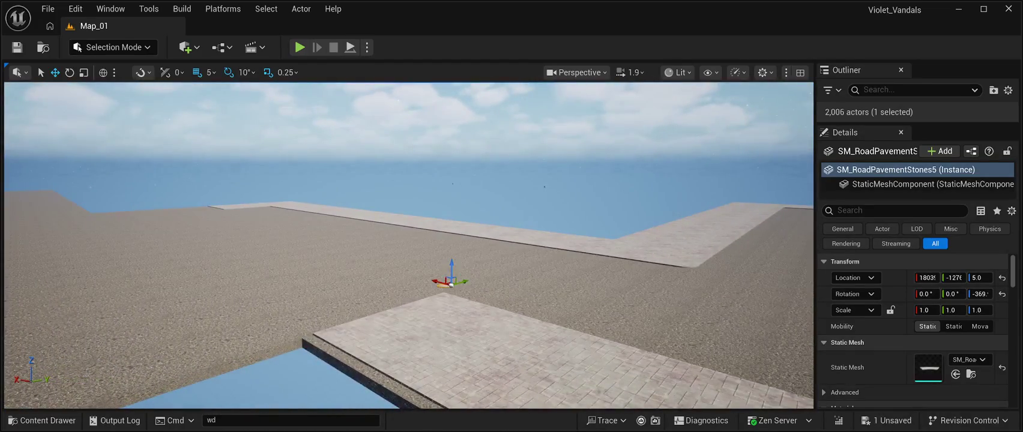
{"action": "mouse_move", "coordinate": [450, 285]}
{"action": "left_mouse_down"}
{"action": "mouse_move", "coordinate": [360, 249]}
{"action": "mouse_move", "coordinate": [192, 215]}
{"action": "left_mouse_up"}
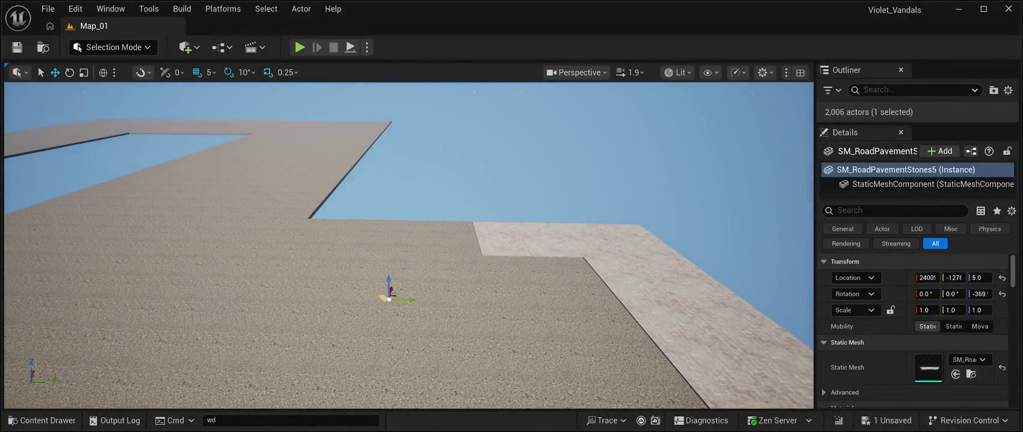
{"action": "left_click_drag", "start_coordinate": [405, 299], "coordinate": [615, 306]}
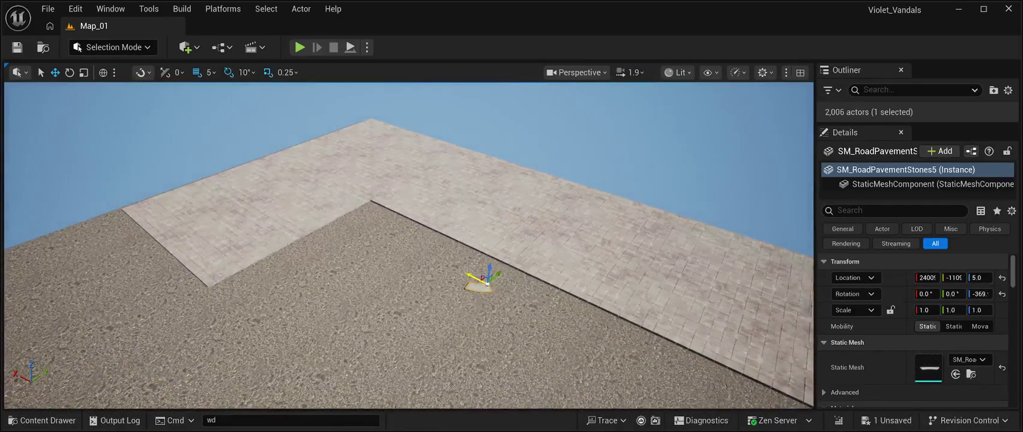
{"action": "left_click_drag", "start_coordinate": [488, 282], "coordinate": [384, 229]}
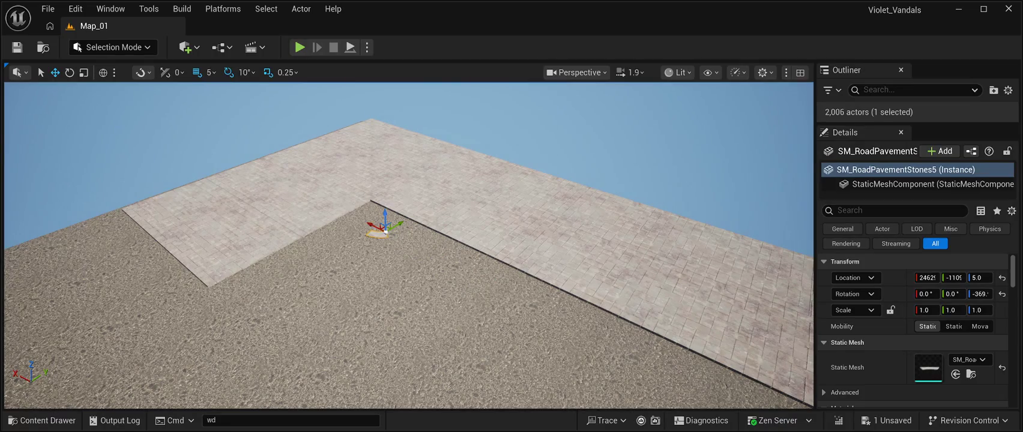
Rotate the copied corner piece 140° about Z to face the inner corner
{"action": "key", "text": "e"}
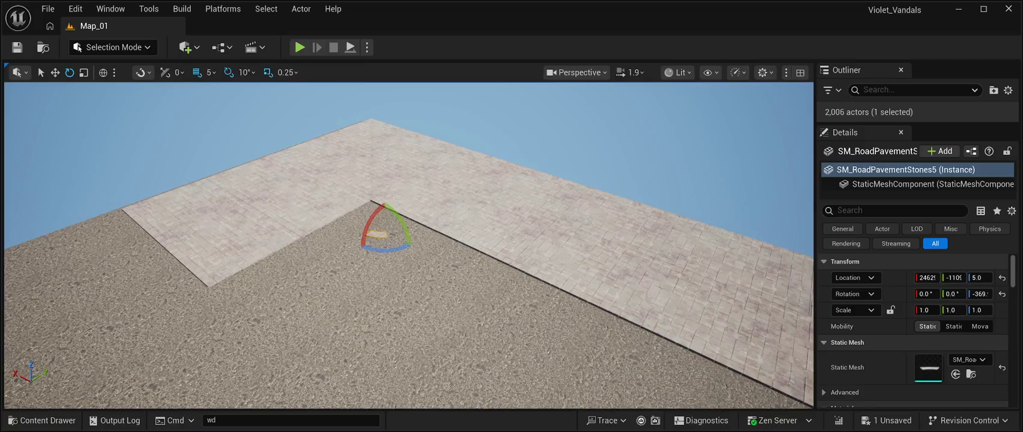
{"action": "mouse_move", "coordinate": [384, 249]}
{"action": "left_mouse_down"}
{"action": "mouse_move", "coordinate": [355, 220]}
{"action": "mouse_move", "coordinate": [399, 227]}
{"action": "mouse_move", "coordinate": [415, 236]}
{"action": "mouse_move", "coordinate": [412, 254]}
{"action": "left_mouse_up"}
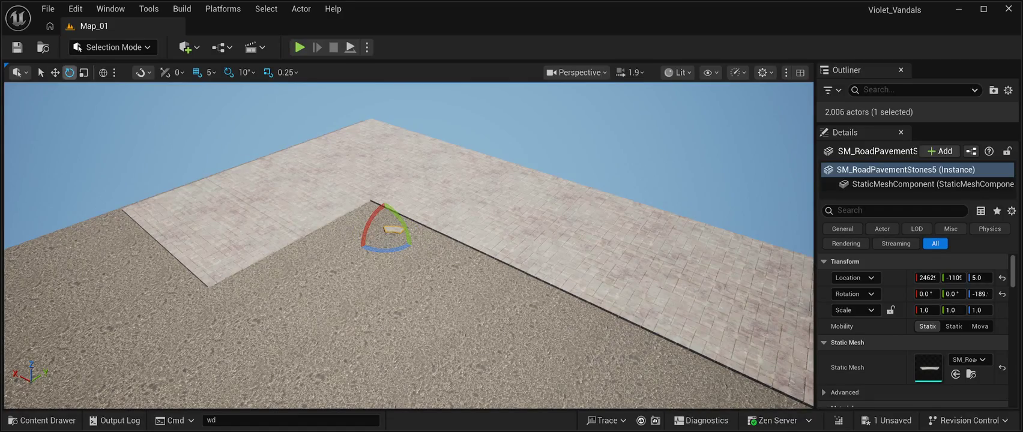
{"action": "key", "text": "w"}
{"action": "left_click_drag", "start_coordinate": [411, 255], "coordinate": [456, 216]}
{"action": "mouse_move", "coordinate": [466, 186]}
{"action": "left_mouse_down"}
{"action": "mouse_move", "coordinate": [467, 258]}
{"action": "mouse_move", "coordinate": [455, 219]}
{"action": "left_mouse_up"}
{"action": "mouse_move", "coordinate": [433, 293]}
{"action": "left_mouse_down"}
{"action": "mouse_move", "coordinate": [362, 248]}
{"action": "mouse_move", "coordinate": [399, 240]}
{"action": "mouse_move", "coordinate": [454, 204]}
{"action": "mouse_move", "coordinate": [404, 179]}
{"action": "mouse_move", "coordinate": [375, 201]}
{"action": "mouse_move", "coordinate": [467, 240]}
{"action": "mouse_move", "coordinate": [467, 295]}
{"action": "mouse_move", "coordinate": [395, 312]}
{"action": "mouse_move", "coordinate": [351, 301]}
{"action": "left_mouse_up"}
{"action": "key", "text": "ctrl+z"}
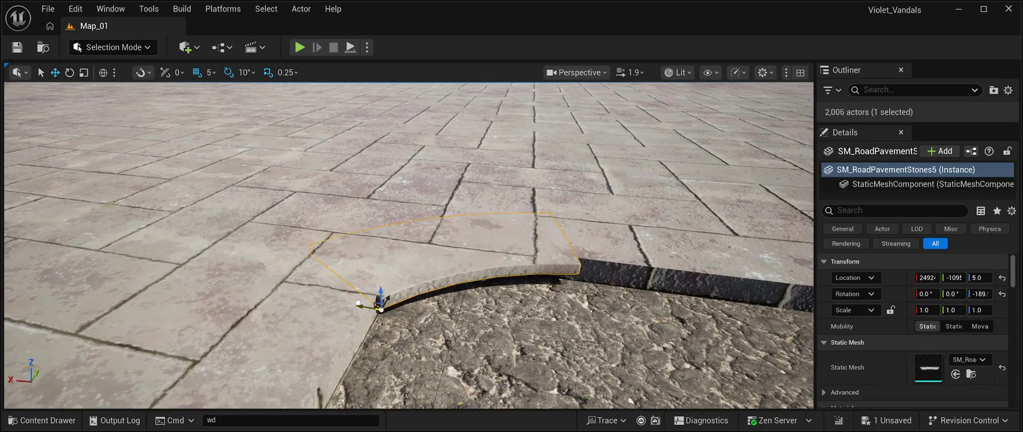
Nudge the corner piece slightly along X, keeping its height at 5.0
{"action": "mouse_move", "coordinate": [380, 304]}
{"action": "left_mouse_down"}
{"action": "mouse_move", "coordinate": [380, 372]}
{"action": "mouse_move", "coordinate": [444, 372]}
{"action": "left_mouse_up"}
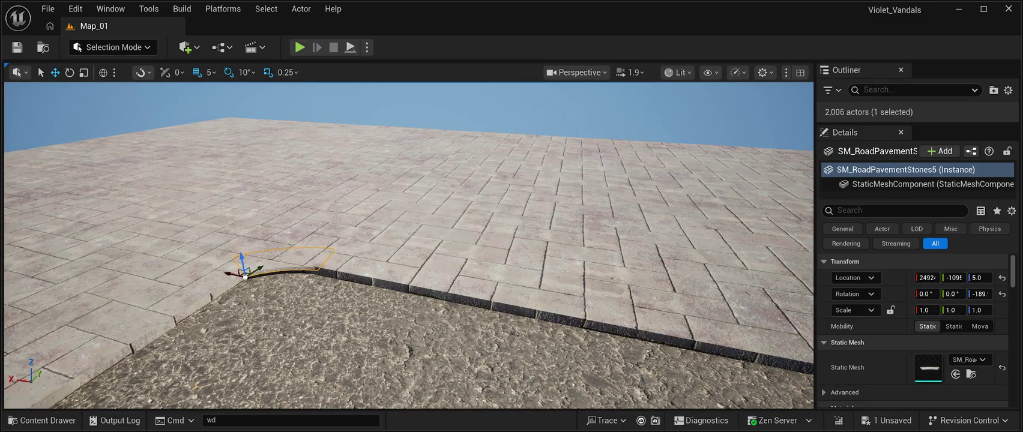
{"action": "mouse_move", "coordinate": [444, 372]}
{"action": "left_mouse_down"}
{"action": "mouse_move", "coordinate": [444, 391]}
{"action": "mouse_move", "coordinate": [444, 336]}
{"action": "mouse_move", "coordinate": [402, 315]}
{"action": "left_mouse_up"}
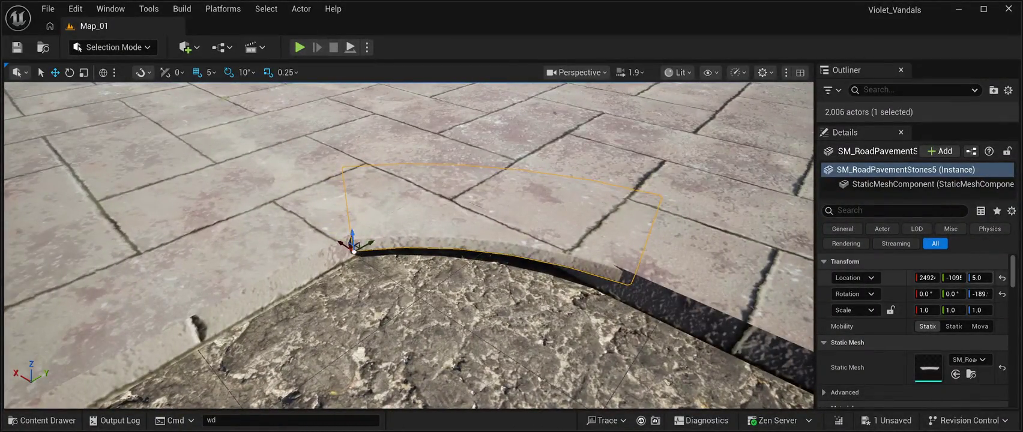
{"action": "mouse_move", "coordinate": [980, 277]}
{"action": "left_mouse_down"}
{"action": "mouse_move", "coordinate": [1009, 277]}
{"action": "mouse_move", "coordinate": [980, 277]}
{"action": "left_mouse_up"}
{"action": "mouse_move", "coordinate": [927, 277]}
{"action": "left_mouse_down"}
{"action": "mouse_move", "coordinate": [936, 277]}
{"action": "mouse_move", "coordinate": [917, 277]}
{"action": "left_mouse_up"}
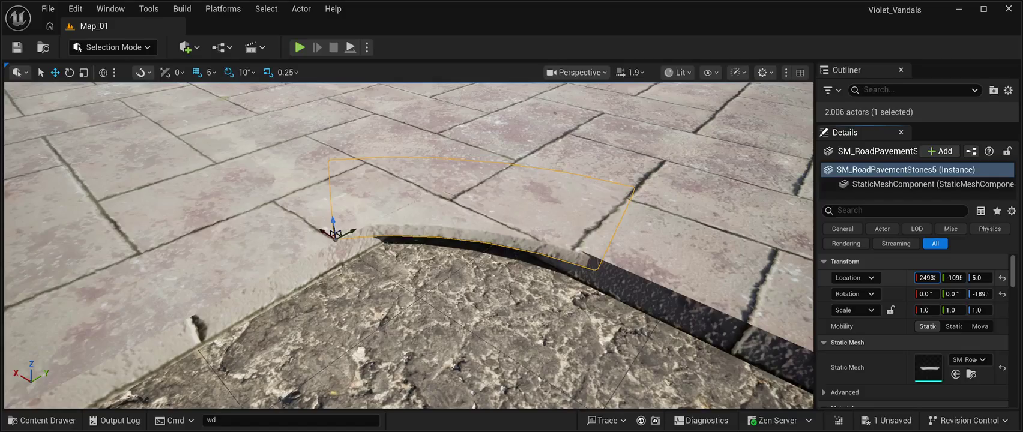
{"action": "mouse_move", "coordinate": [408, 312]}
{"action": "left_mouse_down"}
{"action": "mouse_move", "coordinate": [408, 180]}
{"action": "mouse_move", "coordinate": [390, 316]}
{"action": "left_mouse_up"}
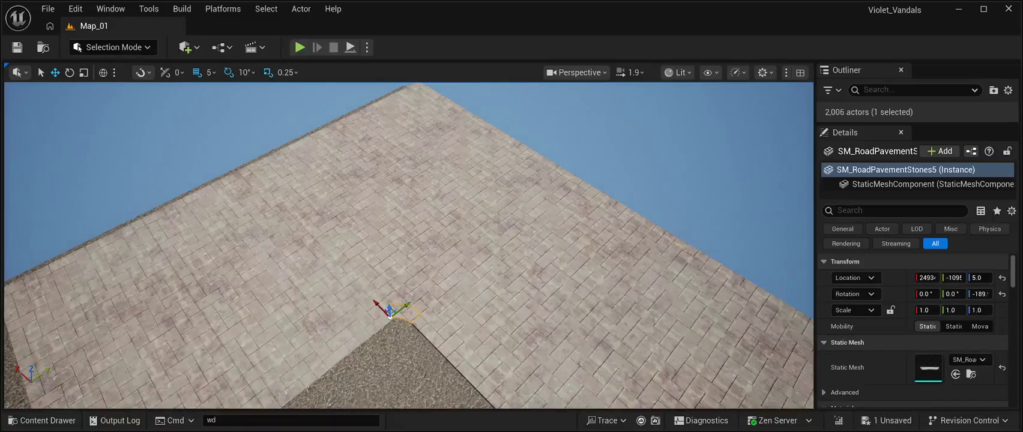
Turn the piece slightly about its vertical axis and readjust its X position
{"action": "key", "text": "e"}
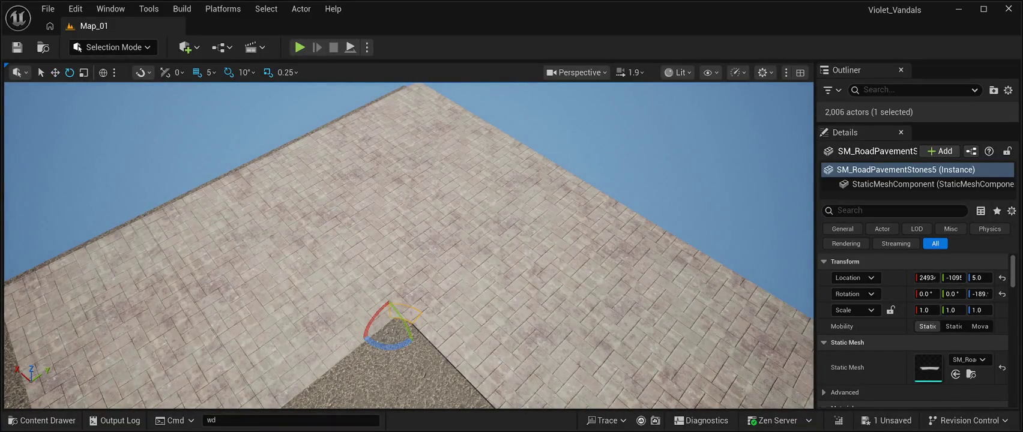
{"action": "left_click_drag", "start_coordinate": [387, 346], "coordinate": [376, 347]}
{"action": "scroll", "coordinate": [408, 246], "scroll_direction": "up", "scroll_amount": 10}
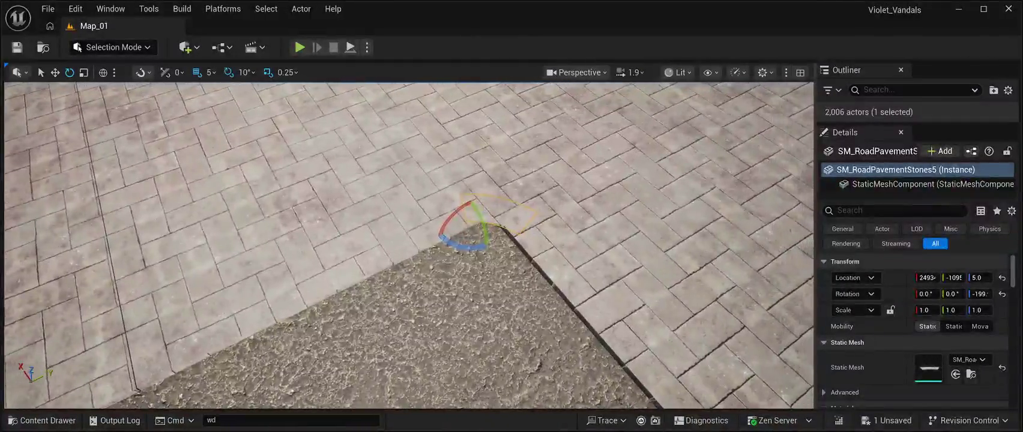
{"action": "scroll", "coordinate": [408, 246], "scroll_direction": "down", "scroll_amount": 8}
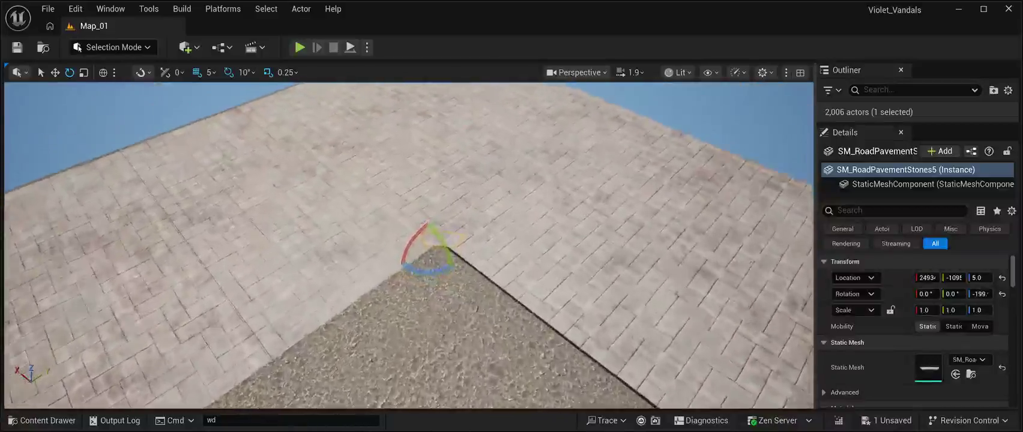
{"action": "scroll", "coordinate": [408, 246], "scroll_direction": "up", "scroll_amount": 5}
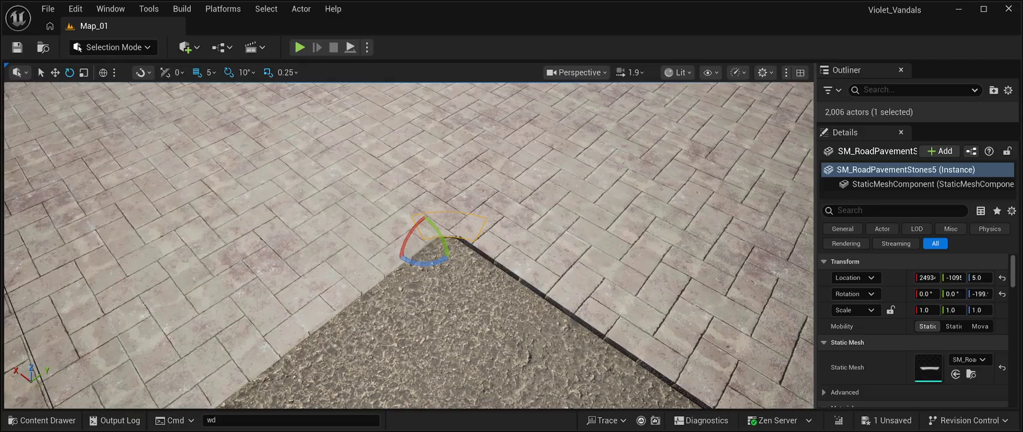
{"action": "left_click", "coordinate": [928, 277]}
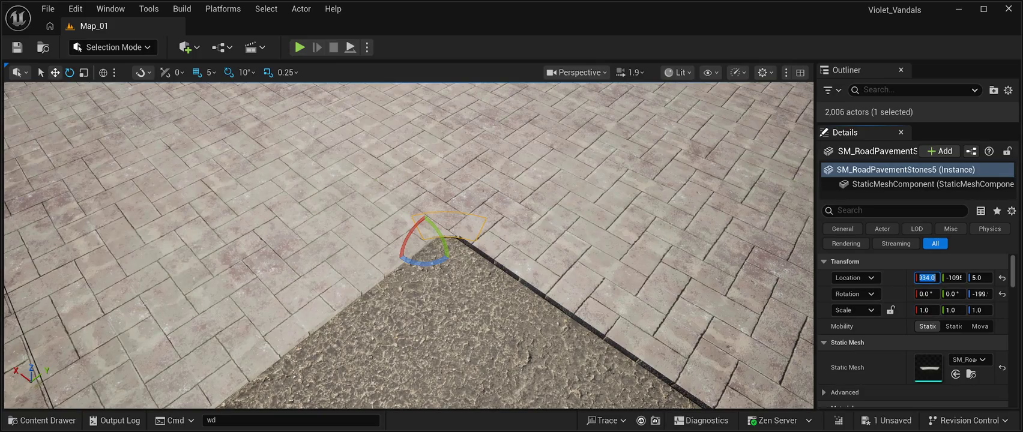
{"action": "left_click", "coordinate": [55, 72]}
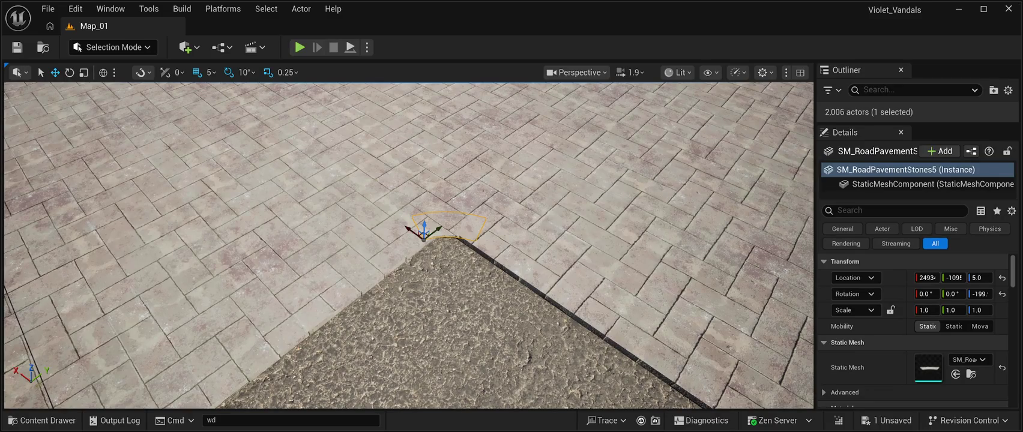
{"action": "left_click_drag", "start_coordinate": [927, 277], "coordinate": [925, 277]}
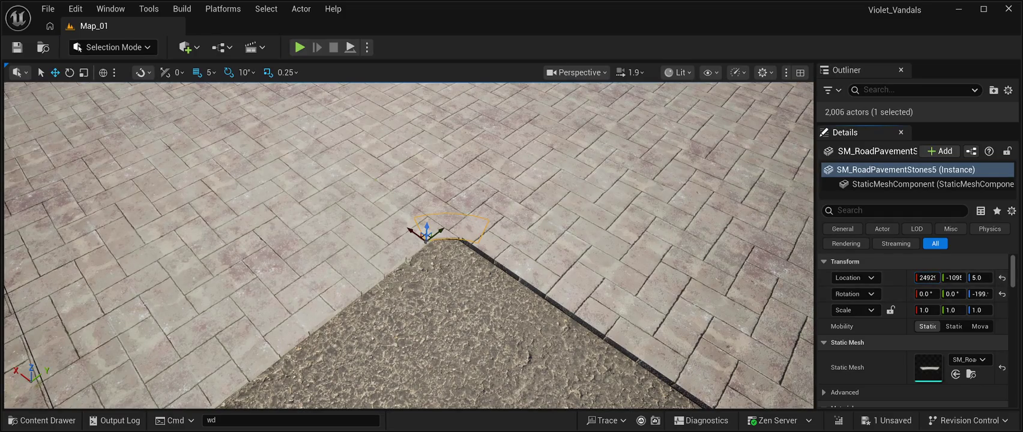
Rotate the piece about 10° more and nudge it along X to sit on the curb
{"action": "key", "text": "w"}
{"action": "key", "text": "s"}
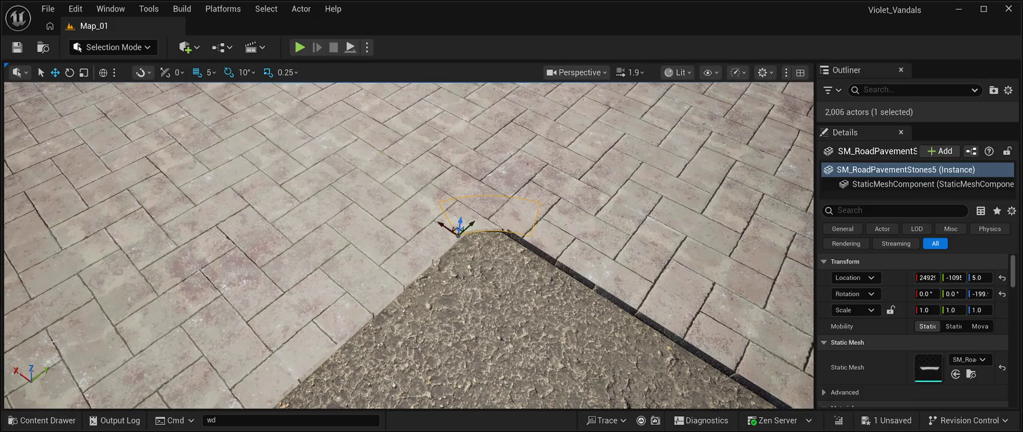
{"action": "key", "text": "e"}
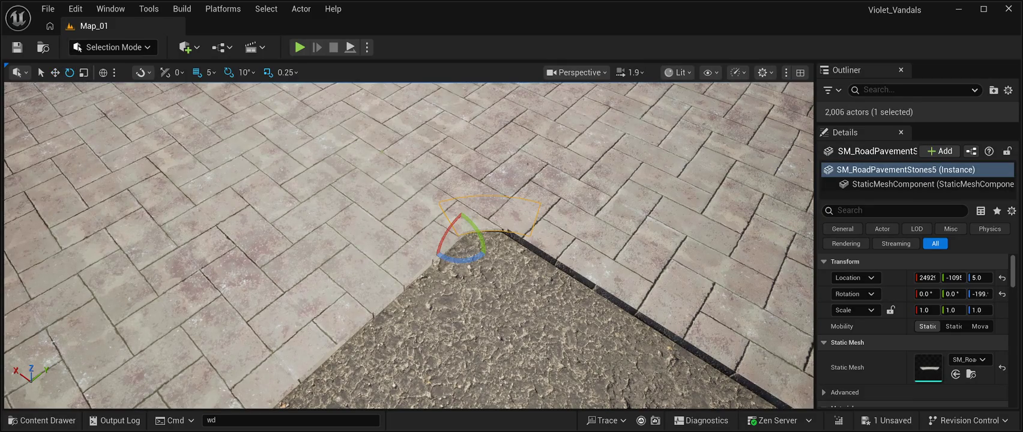
{"action": "left_click_drag", "start_coordinate": [422, 217], "coordinate": [429, 212]}
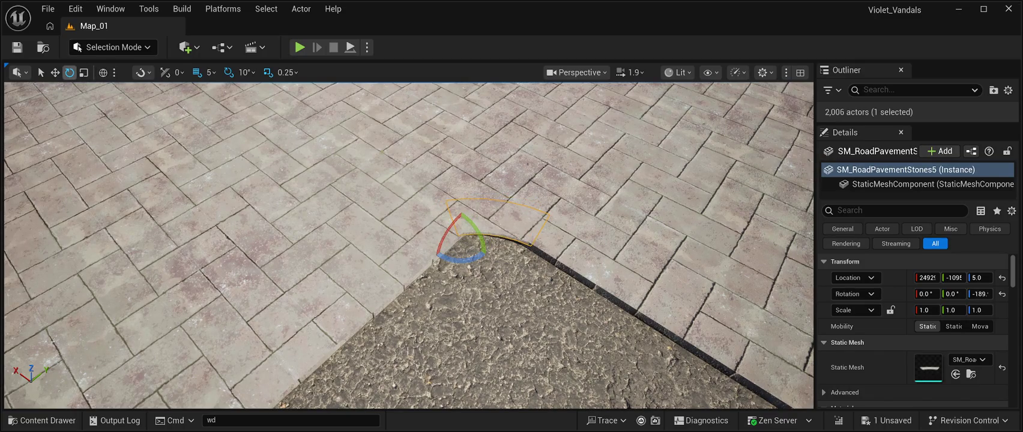
{"action": "left_click", "coordinate": [54, 72]}
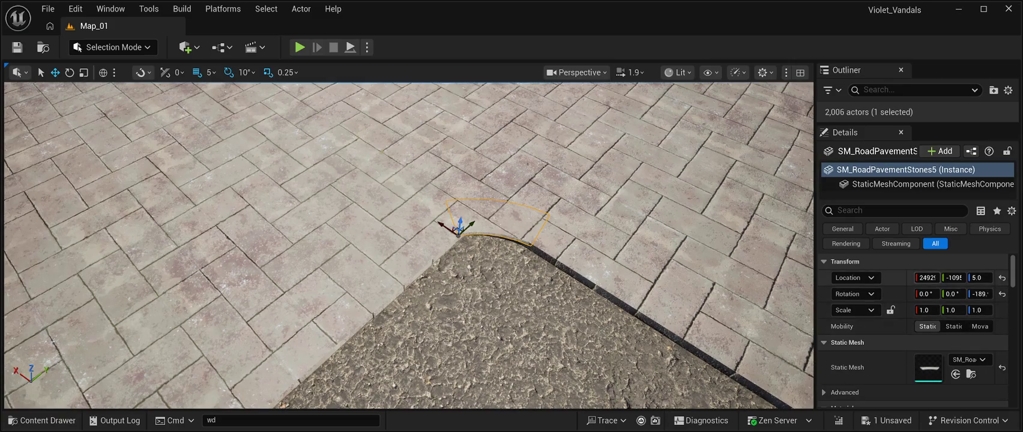
{"action": "left_click_drag", "start_coordinate": [927, 277], "coordinate": [940, 277]}
{"action": "scroll", "coordinate": [408, 246], "scroll_direction": "down", "scroll_amount": 5}
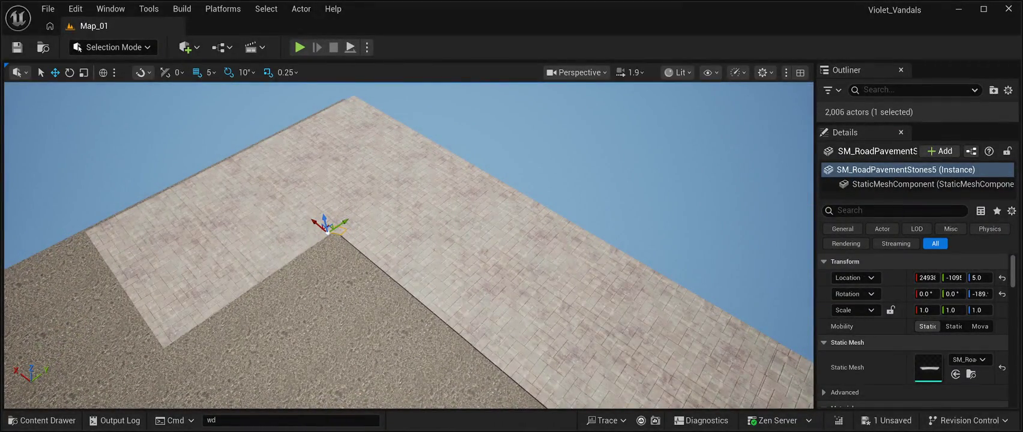
Rotate the corner piece another -10° about Z, then deselect it and view the corner from low
{"action": "key", "text": "e"}
{"action": "left_click_drag", "start_coordinate": [324, 257], "coordinate": [303, 252]}
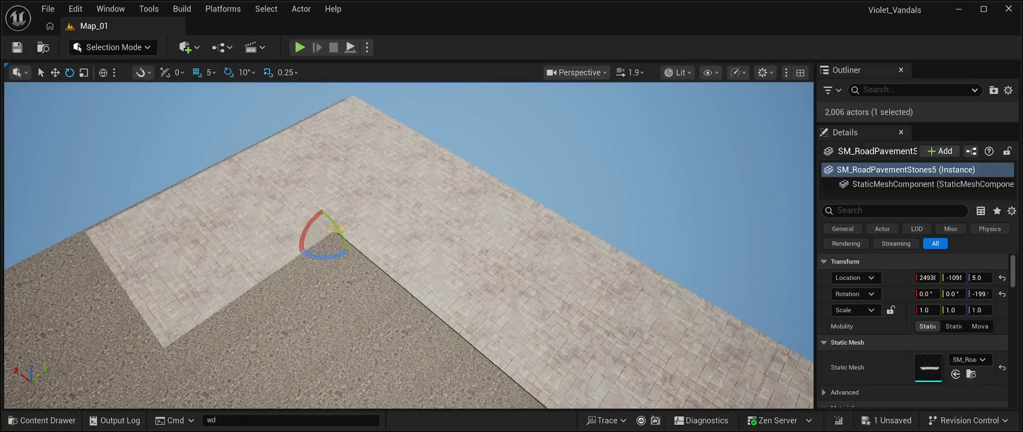
{"action": "left_click", "coordinate": [55, 72]}
{"action": "key", "text": "w"}
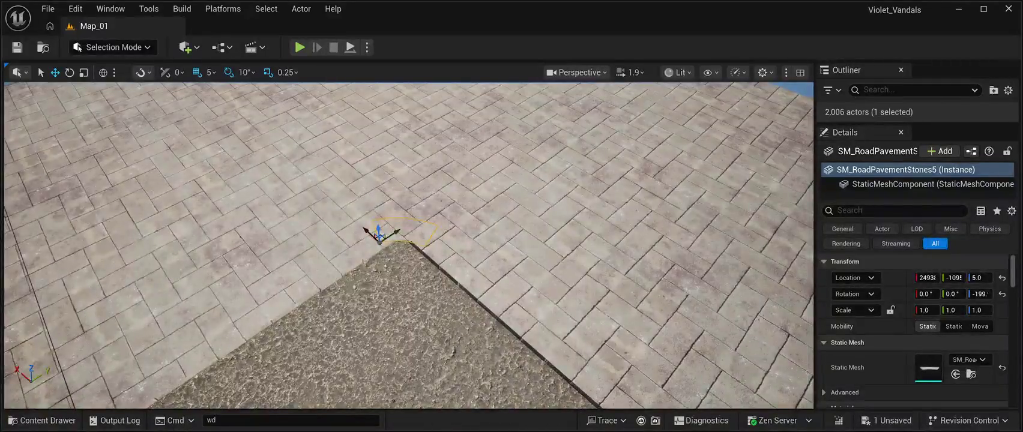
{"action": "left_click_drag", "start_coordinate": [408, 240], "coordinate": [408, 192]}
{"action": "left_click", "coordinate": [600, 132]}
{"action": "left_click_drag", "start_coordinate": [600, 132], "coordinate": [600, 96]}
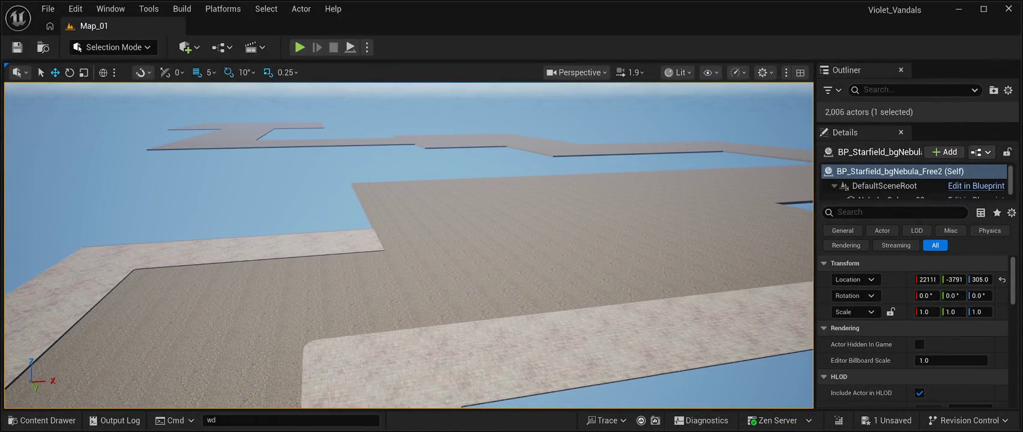
Select two sidewalk tiles at the strip's end and Alt-drag copies along X
{"action": "left_click", "coordinate": [348, 309]}
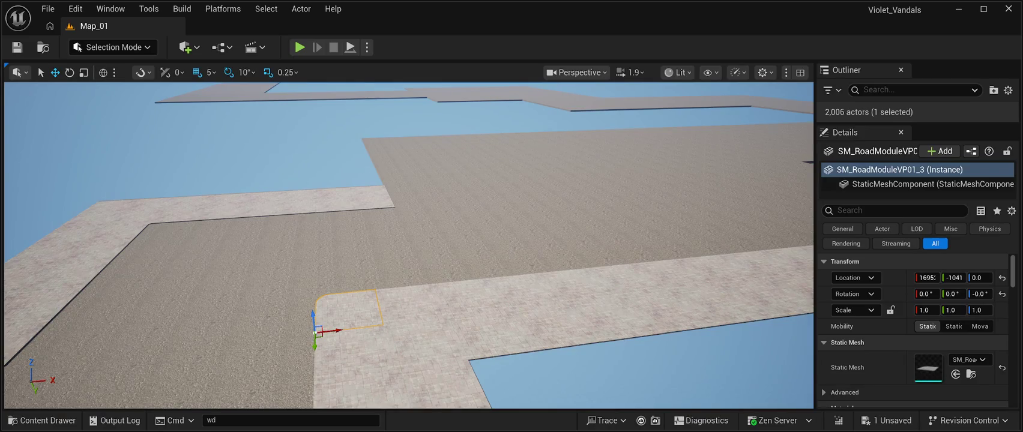
{"action": "left_click", "coordinate": [413, 304]}
{"action": "left_click", "coordinate": [375, 202]}
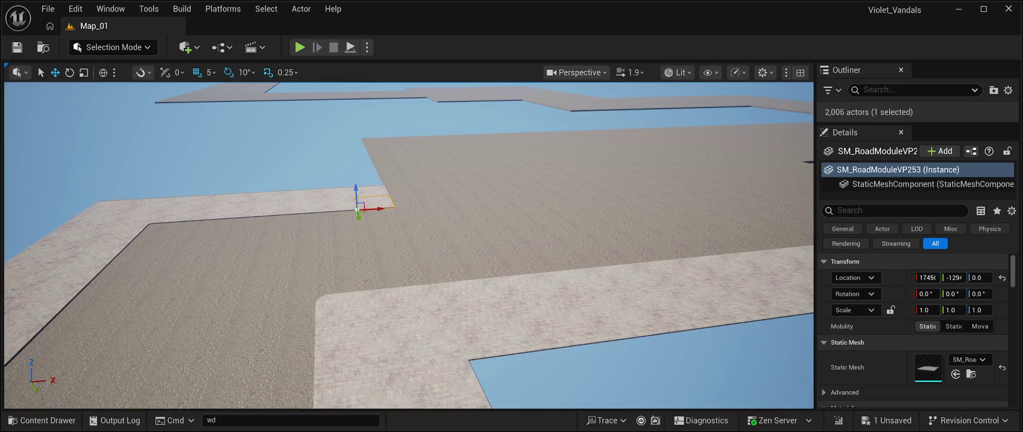
{"action": "key", "text": "w"}
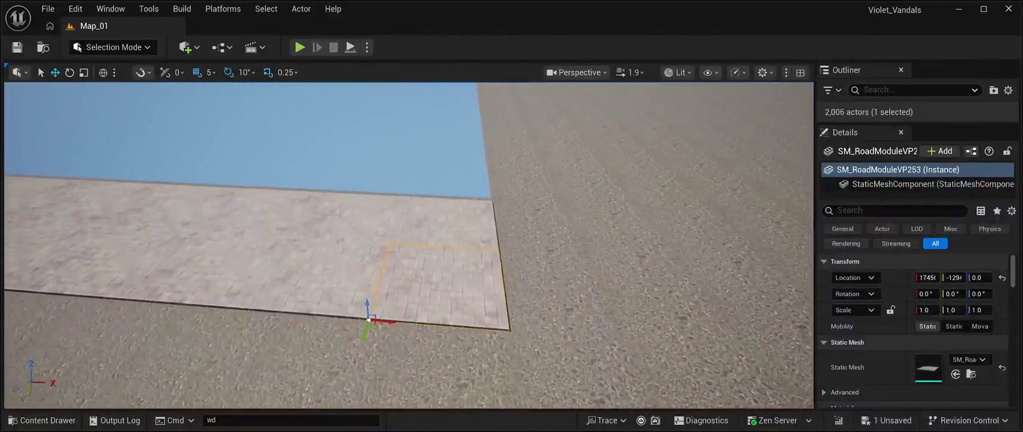
{"action": "left_click", "coordinate": [441, 223], "text": "ctrl"}
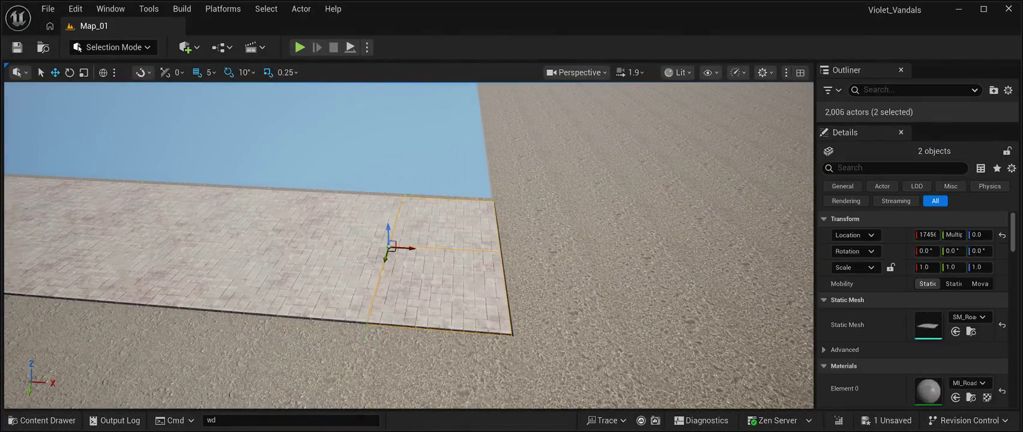
{"action": "mouse_move", "coordinate": [408, 248]}
{"action": "left_mouse_down"}
{"action": "mouse_move", "coordinate": [541, 264]}
{"action": "mouse_move", "coordinate": [523, 268]}
{"action": "left_mouse_up"}
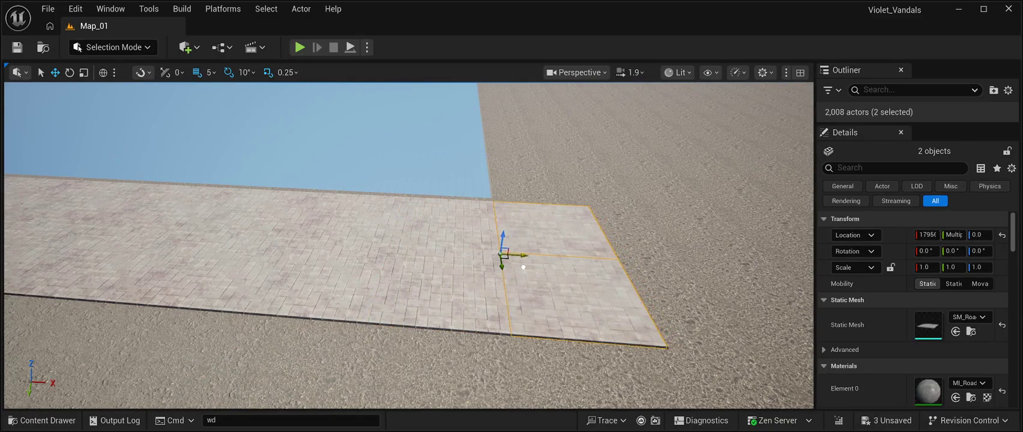
Push the copied end tile further along the road edge along X
{"action": "scroll", "coordinate": [522, 268], "scroll_direction": "down", "scroll_amount": 10}
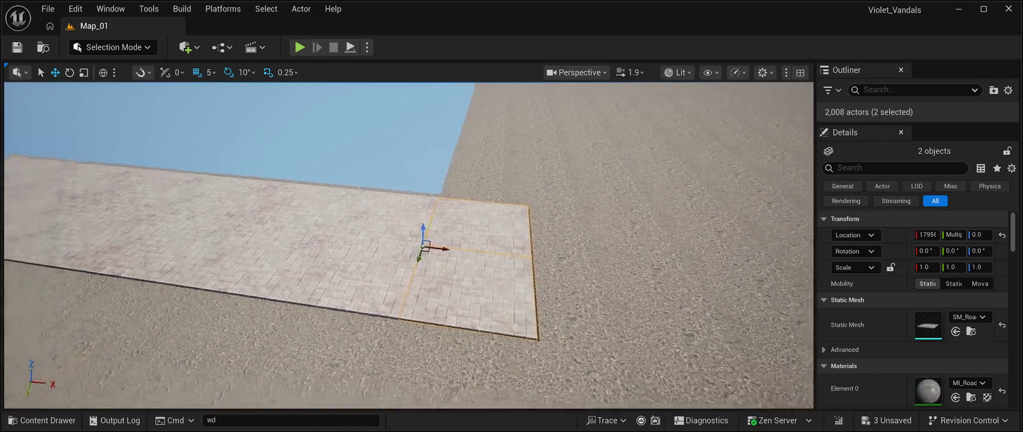
{"action": "scroll", "coordinate": [522, 268], "scroll_direction": "down", "scroll_amount": 5}
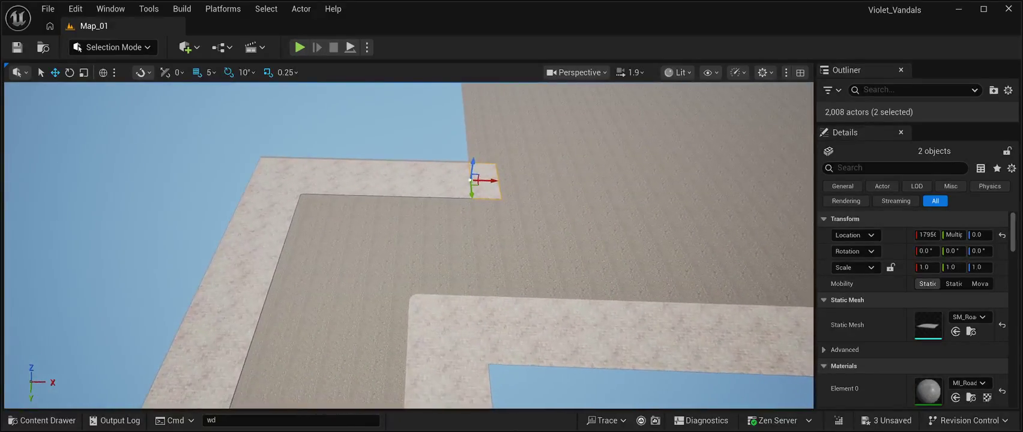
{"action": "scroll", "coordinate": [409, 245], "scroll_direction": "up", "scroll_amount": 8}
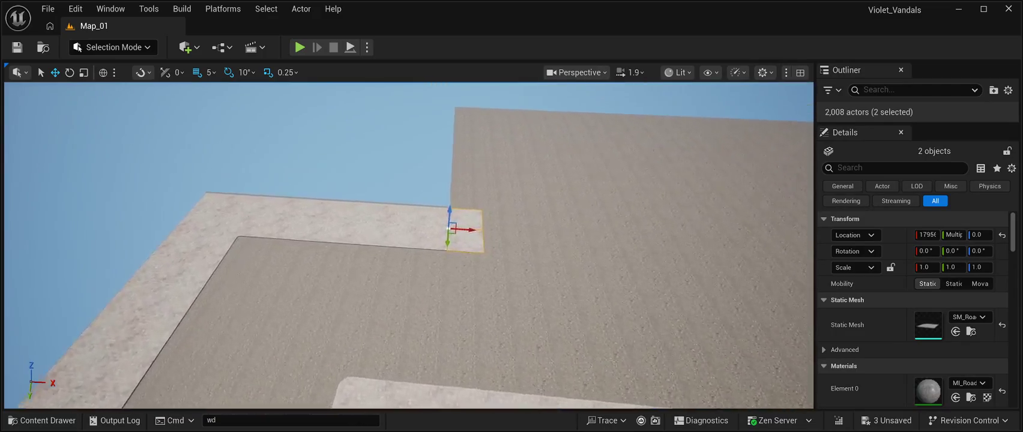
{"action": "left_click_drag", "start_coordinate": [408, 245], "coordinate": [366, 244]}
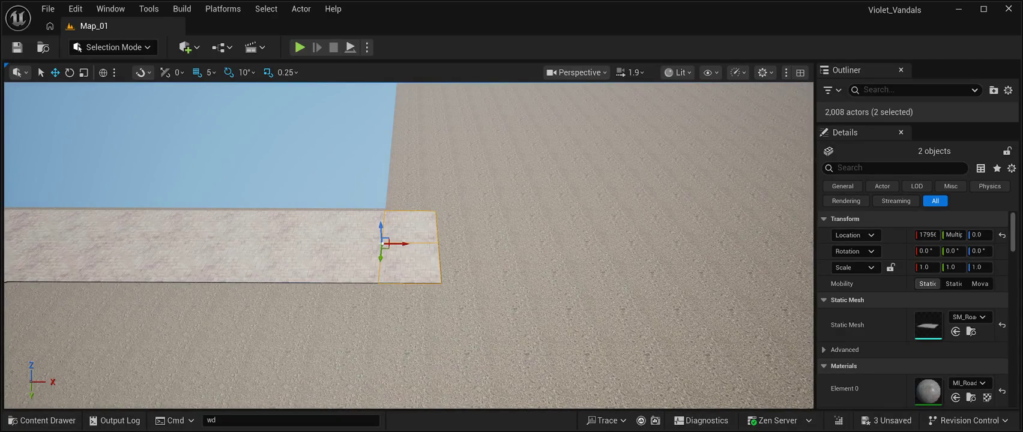
{"action": "left_click", "coordinate": [410, 227]}
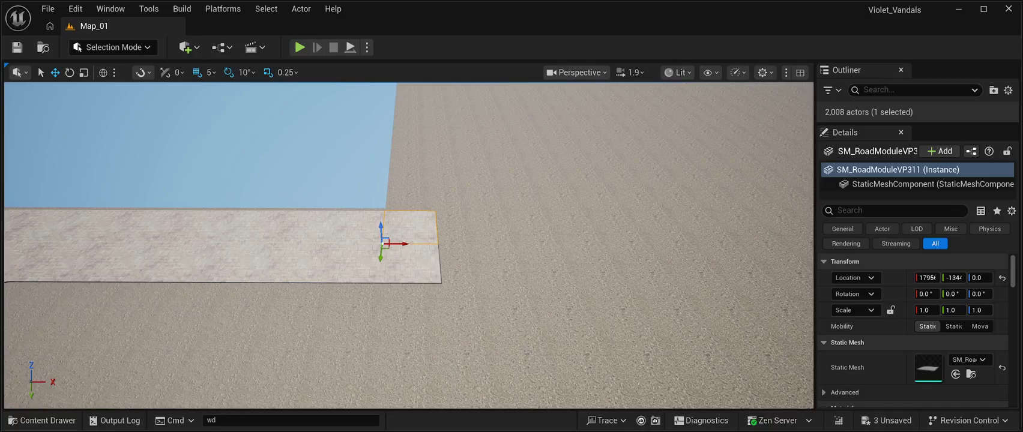
{"action": "mouse_move", "coordinate": [401, 244]}
{"action": "left_mouse_down"}
{"action": "mouse_move", "coordinate": [468, 244]}
{"action": "mouse_move", "coordinate": [460, 243]}
{"action": "mouse_move", "coordinate": [474, 261]}
{"action": "mouse_move", "coordinate": [461, 309]}
{"action": "left_mouse_up"}
{"action": "left_click", "coordinate": [474, 258]}
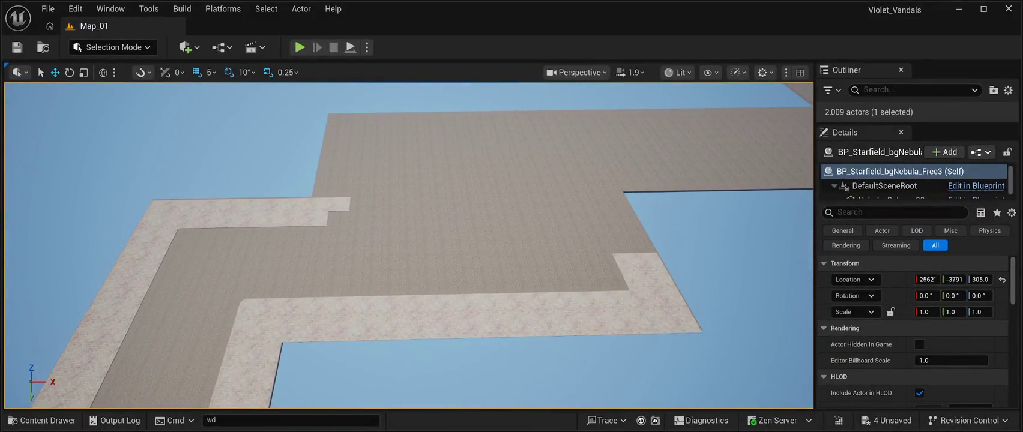
Duplicate the curved corner piece, rotate the copy -180° about Z, and slide it to the strip's end
{"action": "left_click", "coordinate": [249, 308]}
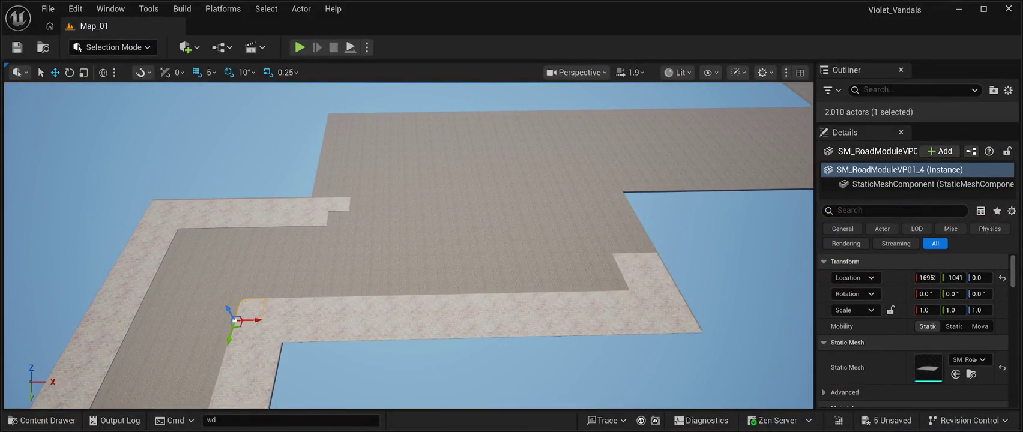
{"action": "left_click_drag", "start_coordinate": [230, 333], "coordinate": [285, 263], "text": "alt"}
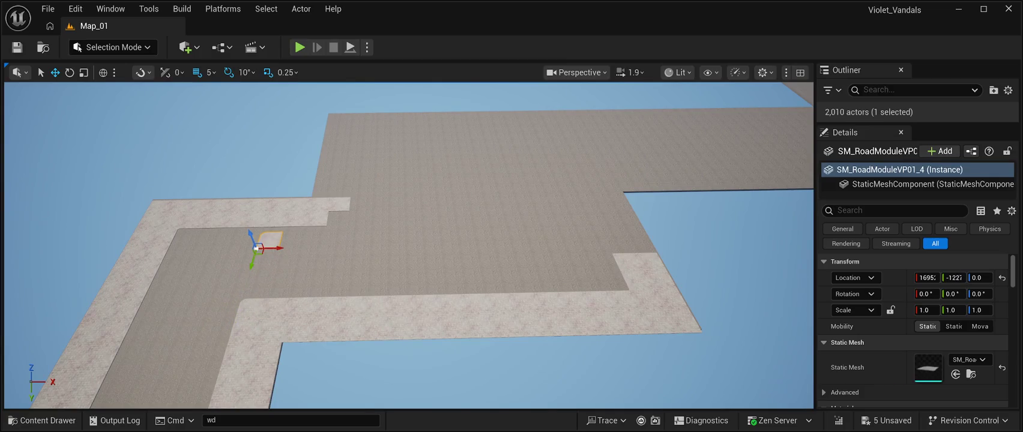
{"action": "left_click", "coordinate": [69, 72]}
{"action": "mouse_move", "coordinate": [277, 265]}
{"action": "left_mouse_down"}
{"action": "mouse_move", "coordinate": [294, 246]}
{"action": "mouse_move", "coordinate": [273, 228]}
{"action": "mouse_move", "coordinate": [216, 264]}
{"action": "left_mouse_up"}
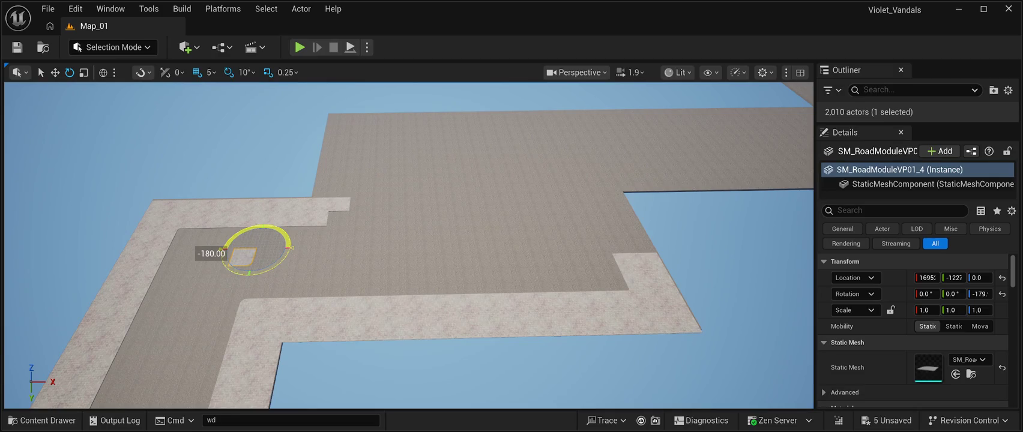
{"action": "mouse_move", "coordinate": [243, 231]}
{"action": "left_mouse_down"}
{"action": "mouse_move", "coordinate": [258, 227]}
{"action": "mouse_move", "coordinate": [221, 253]}
{"action": "left_mouse_up"}
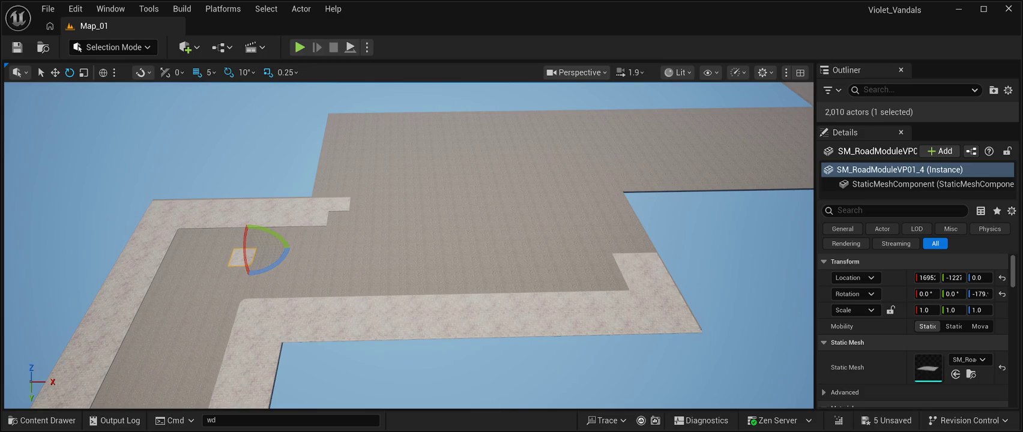
{"action": "left_click", "coordinate": [55, 72]}
{"action": "mouse_move", "coordinate": [270, 248]}
{"action": "left_mouse_down"}
{"action": "mouse_move", "coordinate": [361, 246]}
{"action": "mouse_move", "coordinate": [341, 226]}
{"action": "mouse_move", "coordinate": [340, 102]}
{"action": "left_mouse_up"}
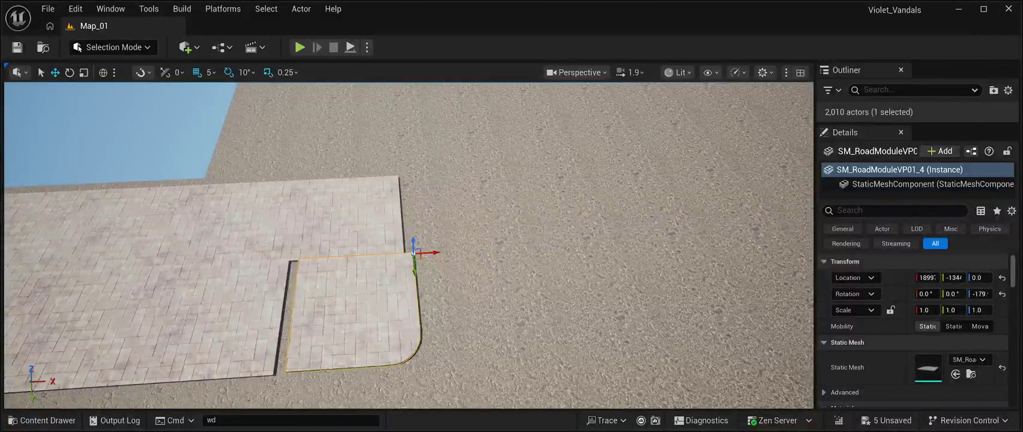
Nudge the curved corner piece along X and Y until it lines up with the sidewalk
{"action": "left_click_drag", "start_coordinate": [414, 273], "coordinate": [423, 254]}
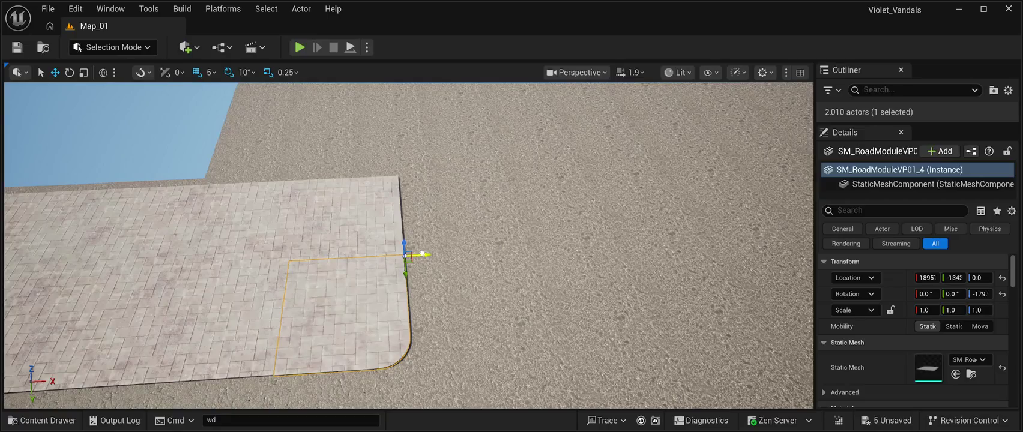
{"action": "right_click", "coordinate": [422, 254]}
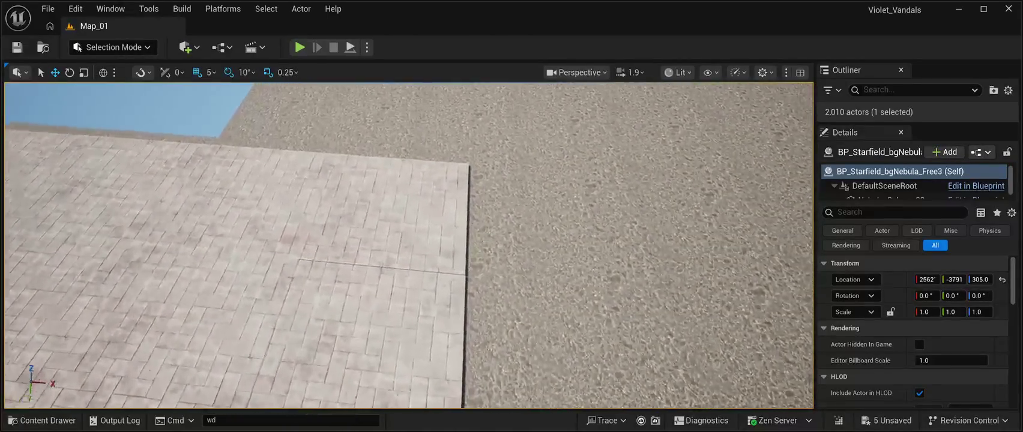
{"action": "key", "text": "ctrl+z"}
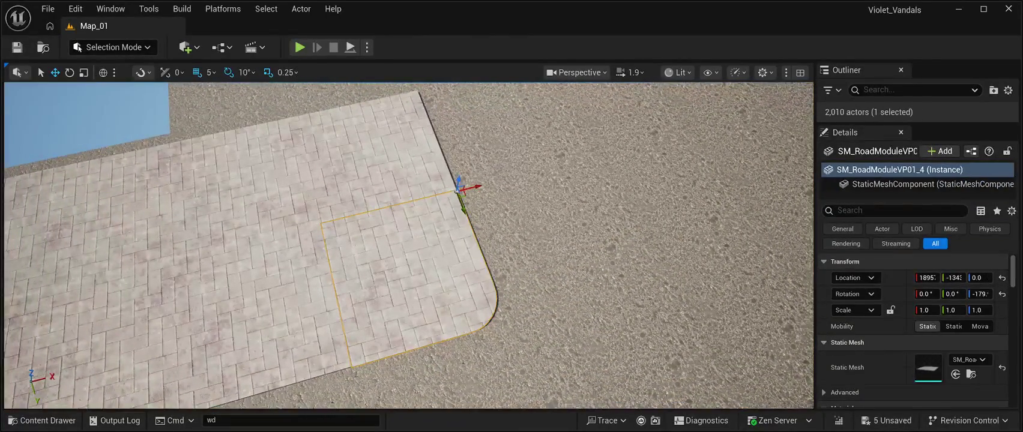
{"action": "left_click_drag", "start_coordinate": [462, 210], "coordinate": [461, 209]}
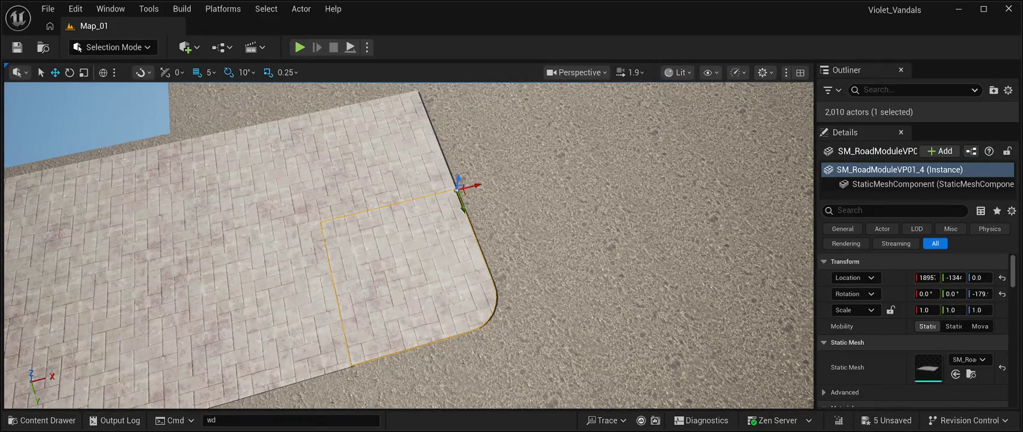
{"action": "left_click", "coordinate": [462, 207]}
{"action": "key", "text": "ctrl+z"}
{"action": "left_click_drag", "start_coordinate": [471, 186], "coordinate": [442, 130]}
{"action": "left_click", "coordinate": [403, 207]}
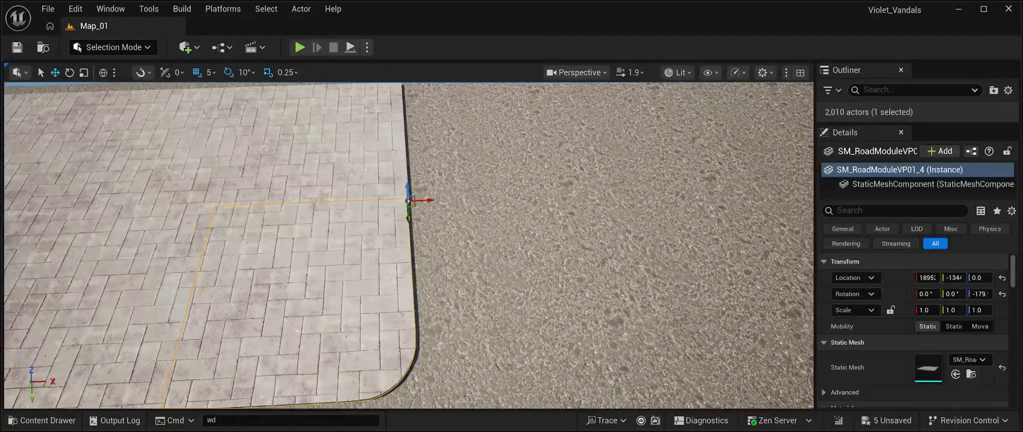
{"action": "mouse_move", "coordinate": [432, 201]}
{"action": "left_mouse_down"}
{"action": "mouse_move", "coordinate": [447, 198]}
{"action": "mouse_move", "coordinate": [447, 207]}
{"action": "left_mouse_up"}
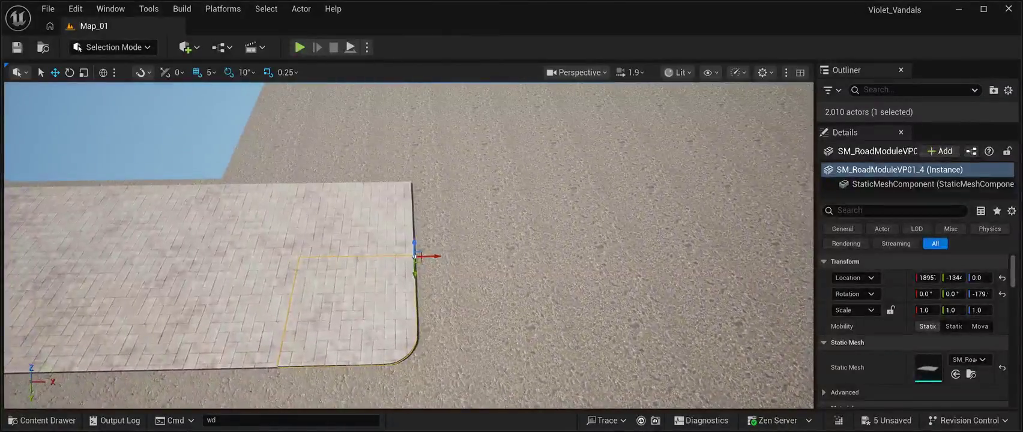
{"action": "left_click", "coordinate": [120, 120]}
Nudge tile SM_RoadModuleVP310 along X to close the gap, then check the seams
{"action": "left_click", "coordinate": [294, 313]}
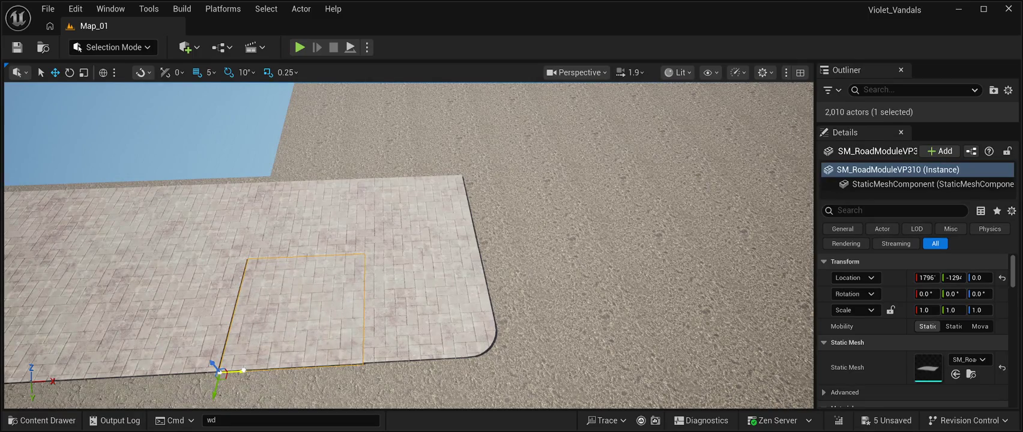
{"action": "left_click_drag", "start_coordinate": [243, 370], "coordinate": [240, 370]}
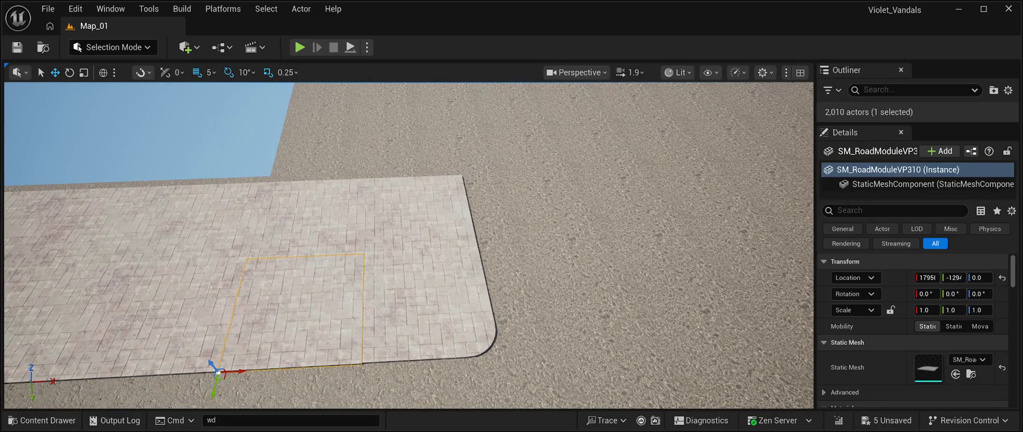
{"action": "scroll", "coordinate": [408, 246], "scroll_direction": "up", "scroll_amount": 5}
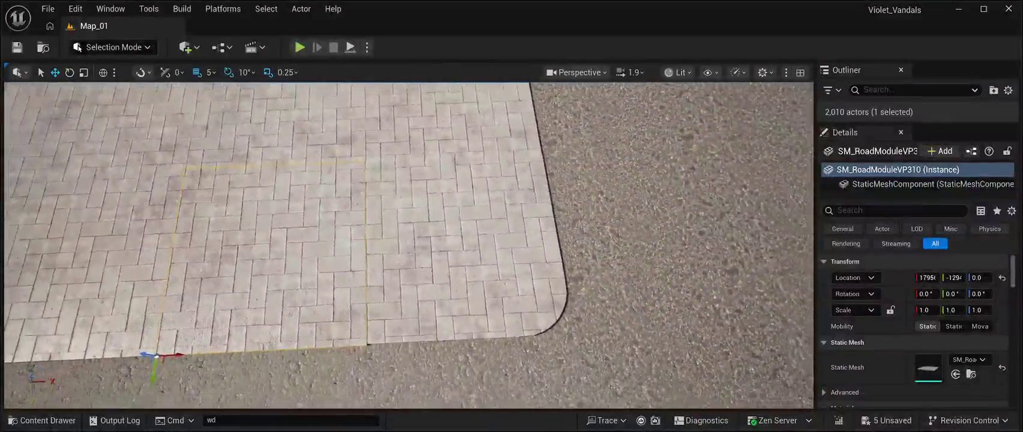
{"action": "mouse_move", "coordinate": [408, 246]}
{"action": "left_mouse_down"}
{"action": "mouse_move", "coordinate": [384, 228]}
{"action": "mouse_move", "coordinate": [372, 240]}
{"action": "mouse_move", "coordinate": [396, 252]}
{"action": "mouse_move", "coordinate": [384, 234]}
{"action": "mouse_move", "coordinate": [348, 241]}
{"action": "left_mouse_up"}
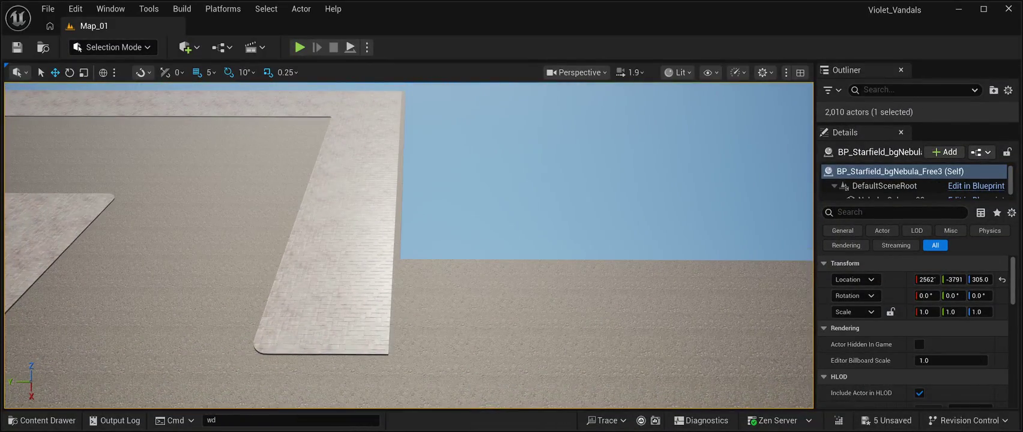
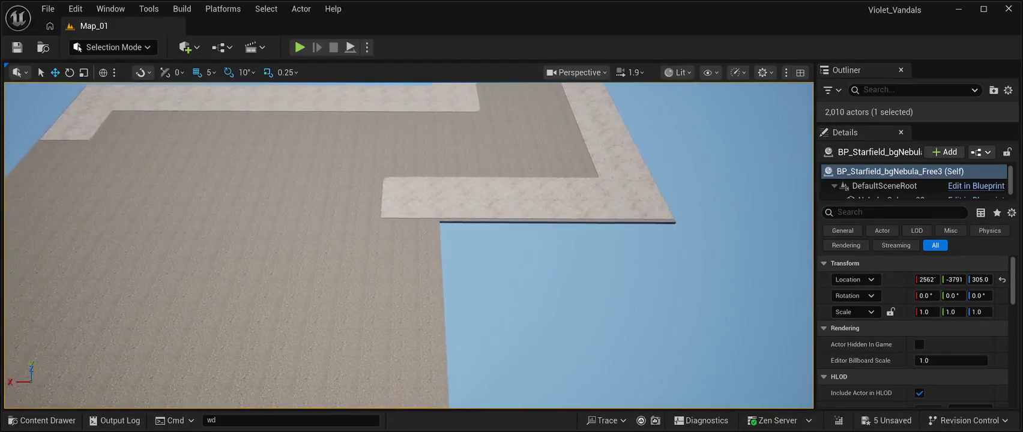
Select the two road tiles at the corner notch and slide them to fill the gap
{"action": "left_click", "coordinate": [426, 207]}
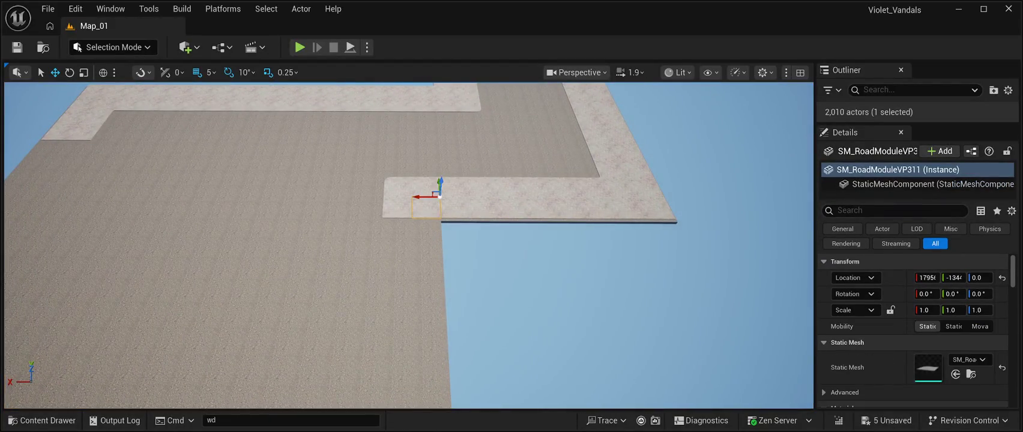
{"action": "left_click", "coordinate": [396, 207], "text": "ctrl"}
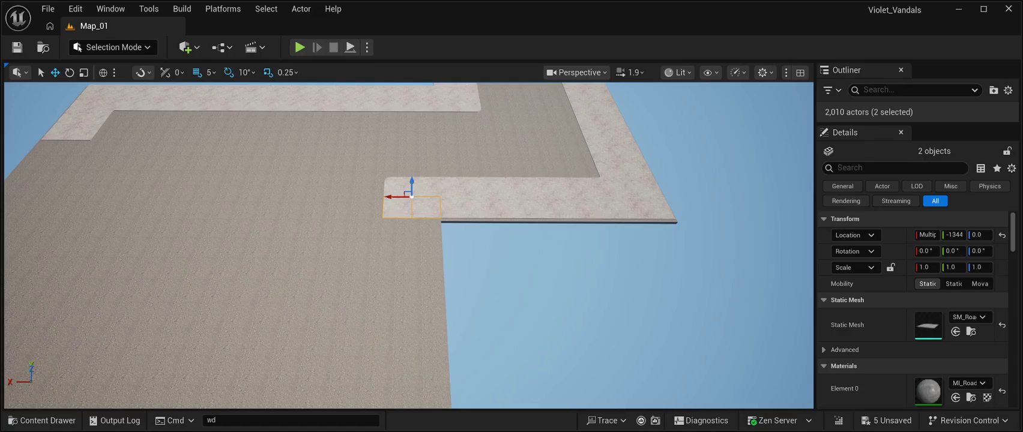
{"action": "left_click_drag", "start_coordinate": [412, 183], "coordinate": [336, 190]}
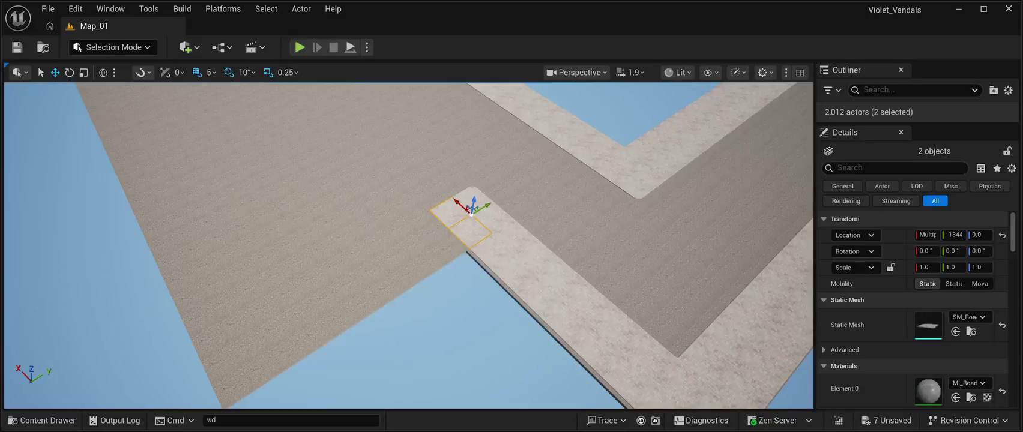
{"action": "left_click_drag", "start_coordinate": [489, 203], "coordinate": [467, 217]}
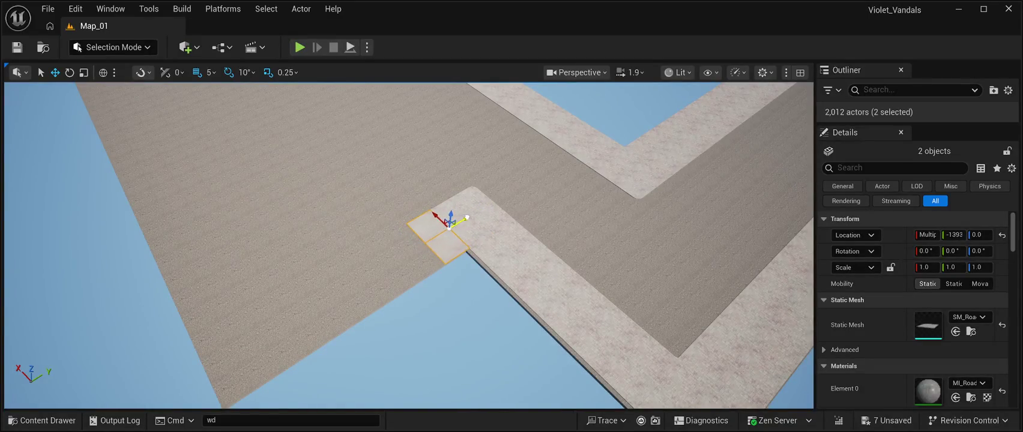
{"action": "scroll", "coordinate": [467, 217], "scroll_direction": "up", "scroll_amount": 5}
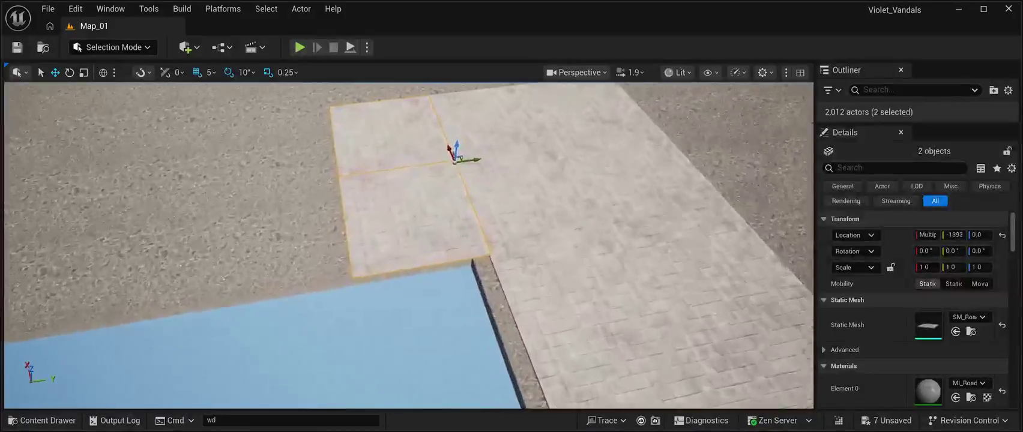
{"action": "scroll", "coordinate": [408, 247], "scroll_direction": "down", "scroll_amount": 5}
{"action": "scroll", "coordinate": [408, 246], "scroll_direction": "up", "scroll_amount": 3}
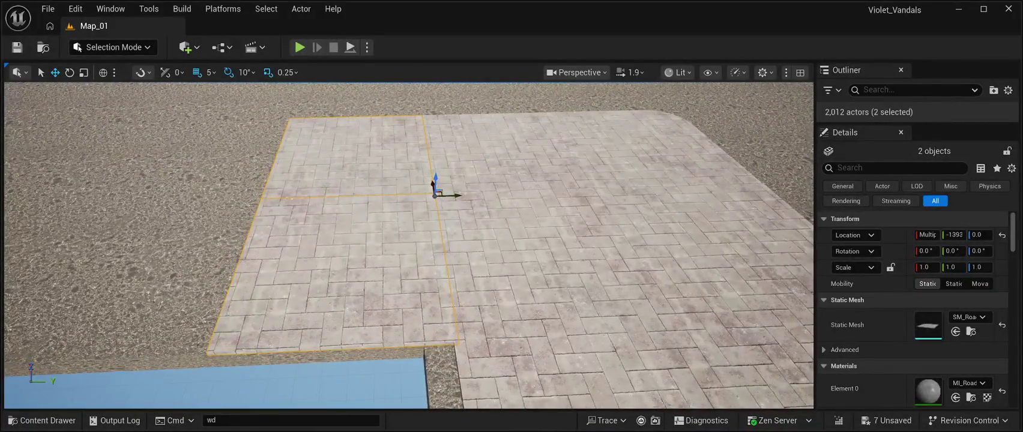
Duplicate the two tiles with Ctrl+D and move the copies along the sidewalk
{"action": "key", "text": "ctrl+d"}
{"action": "mouse_move", "coordinate": [456, 196]}
{"action": "left_mouse_down"}
{"action": "mouse_move", "coordinate": [309, 193]}
{"action": "mouse_move", "coordinate": [273, 207]}
{"action": "mouse_move", "coordinate": [289, 214]}
{"action": "left_mouse_up"}
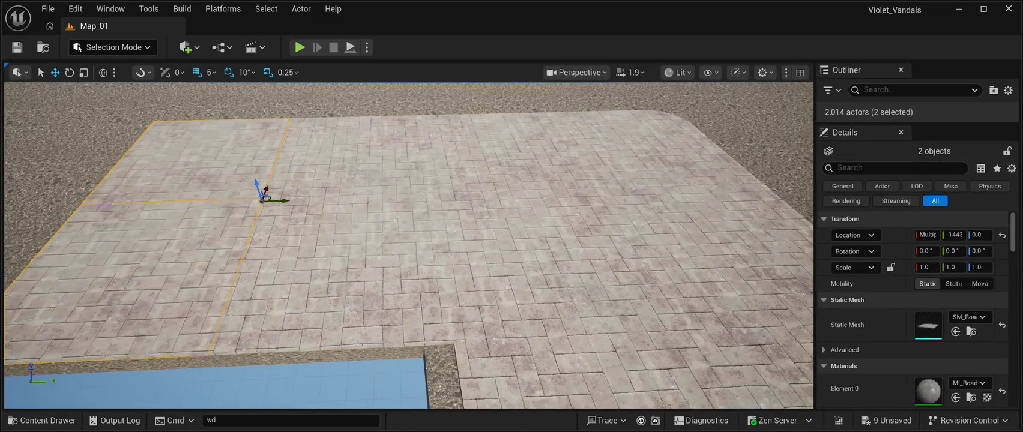
{"action": "scroll", "coordinate": [290, 214], "scroll_direction": "down", "scroll_amount": 5}
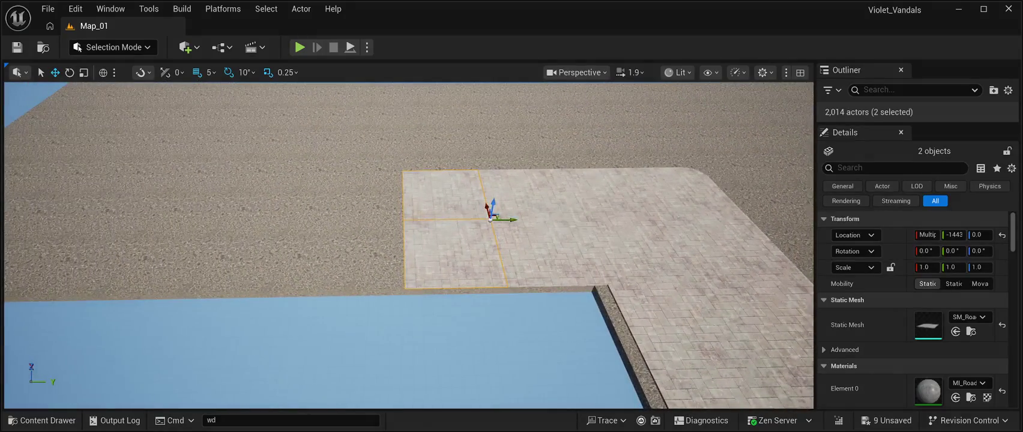
Select four road tiles, duplicate them, and push the copies further along the sidewalk
{"action": "left_click", "coordinate": [543, 252]}
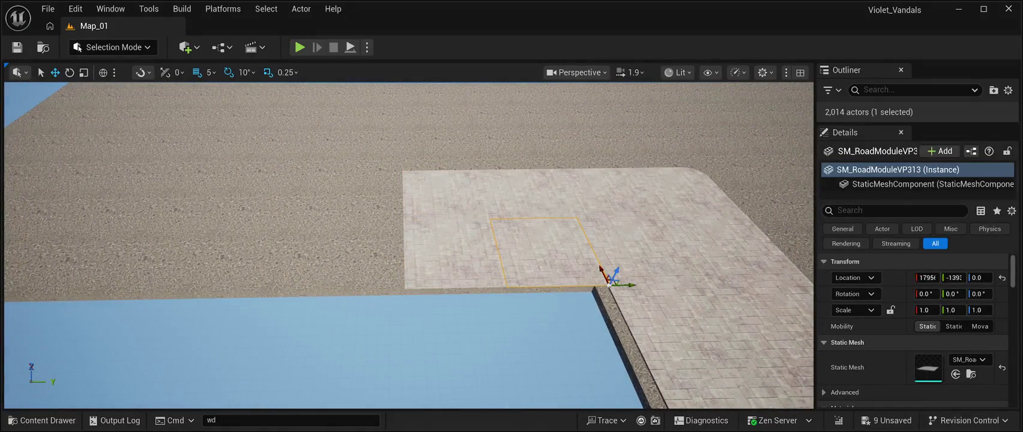
{"action": "key", "text": "ctrl+z"}
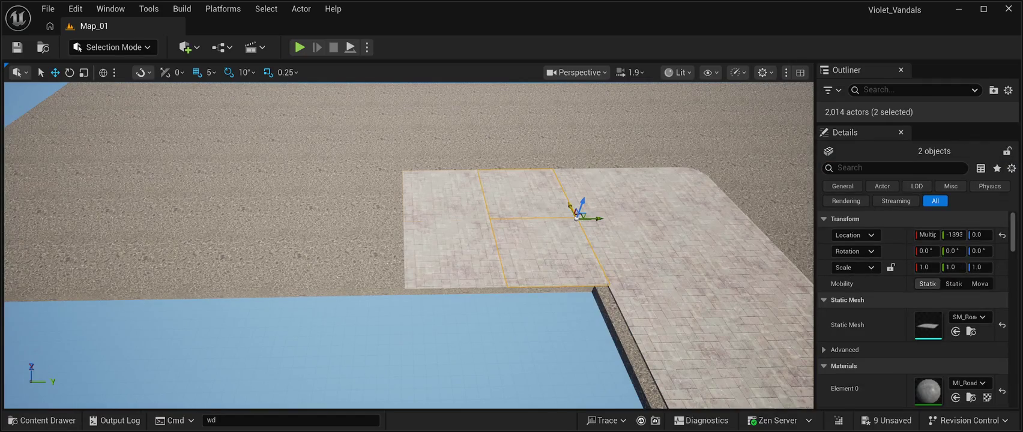
{"action": "left_click", "coordinate": [456, 255], "text": "ctrl"}
{"action": "key", "text": "ctrl+d"}
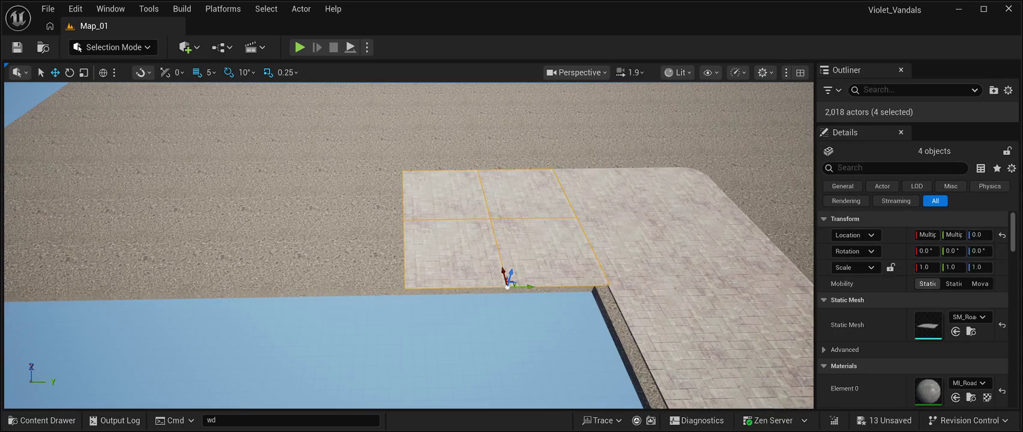
{"action": "left_click_drag", "start_coordinate": [516, 287], "coordinate": [317, 276]}
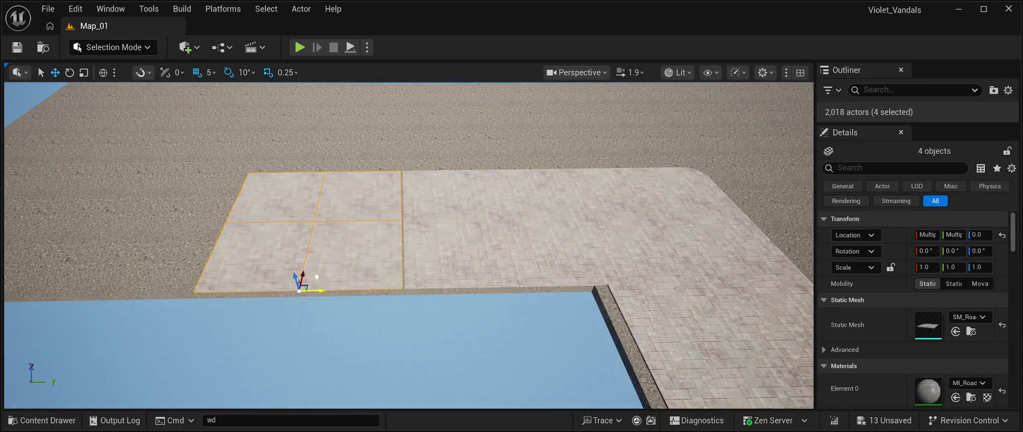
{"action": "scroll", "coordinate": [316, 276], "scroll_direction": "up", "scroll_amount": 5}
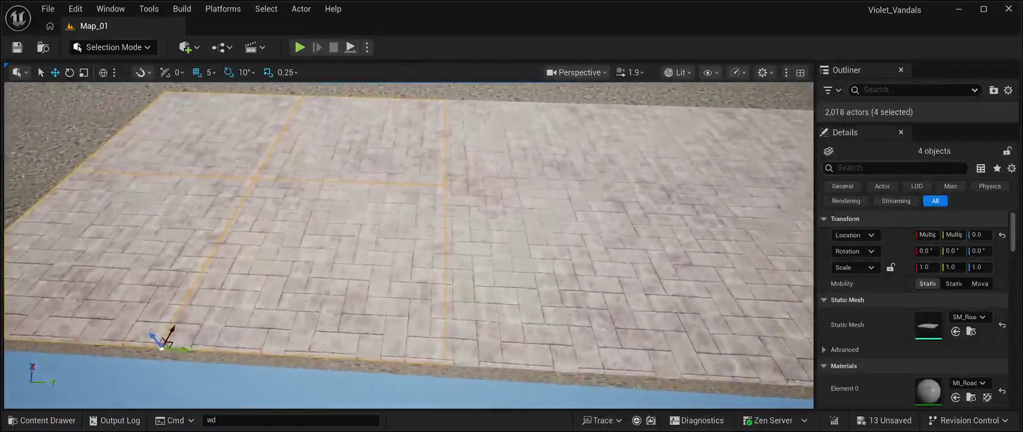
{"action": "key", "text": "f"}
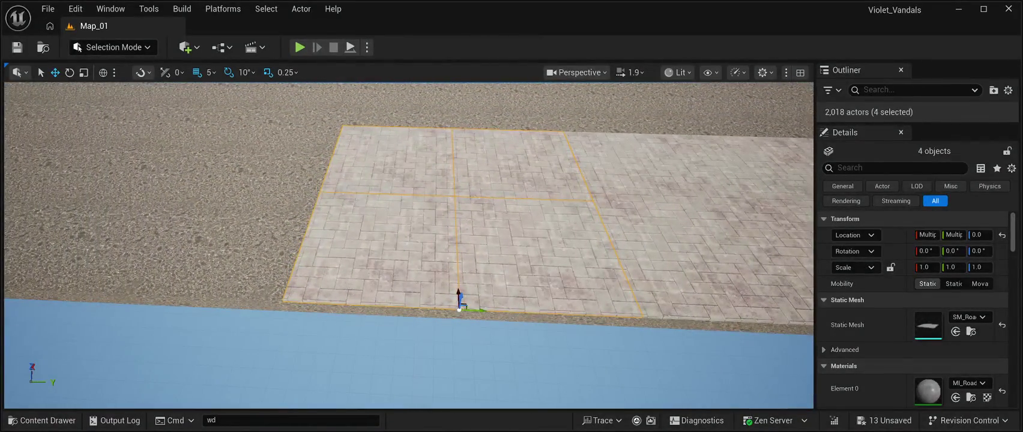
{"action": "left_click_drag", "start_coordinate": [474, 310], "coordinate": [179, 296]}
{"action": "left_click_drag", "start_coordinate": [138, 294], "coordinate": [123, 295]}
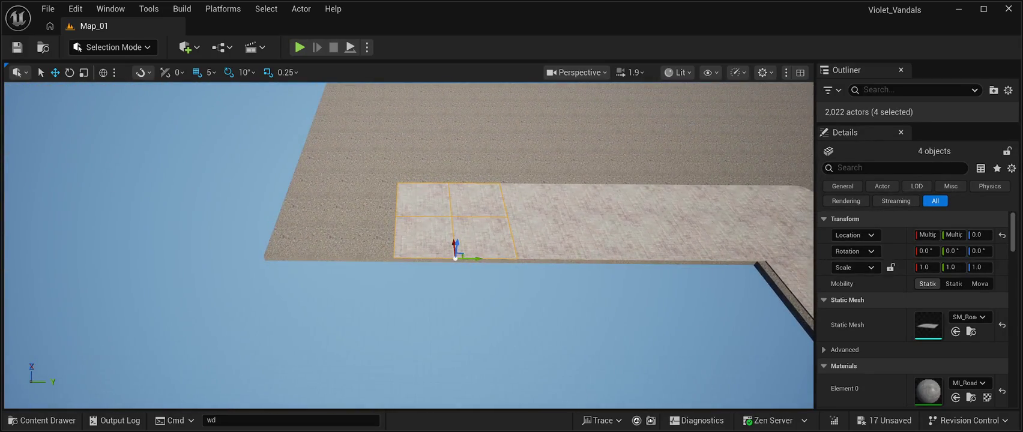
Slide the four duplicated tiles to the sidewalk's left end, flush with the edge
{"action": "left_click_drag", "start_coordinate": [471, 259], "coordinate": [342, 258]}
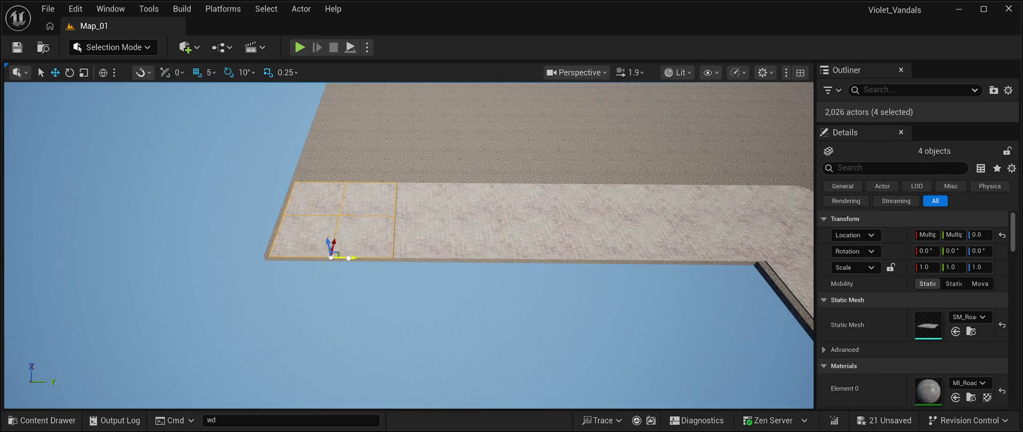
{"action": "left_click_drag", "start_coordinate": [351, 258], "coordinate": [349, 257]}
{"action": "scroll", "coordinate": [408, 240], "scroll_direction": "up", "scroll_amount": 5}
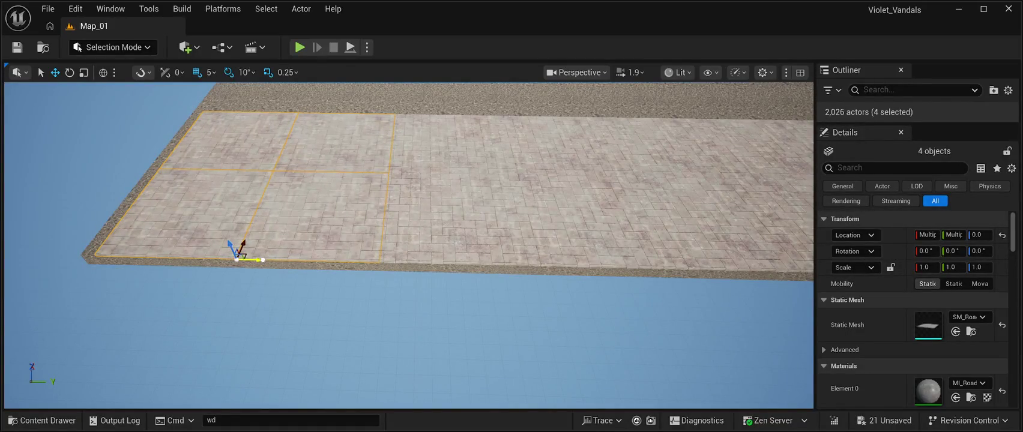
{"action": "left_click_drag", "start_coordinate": [237, 258], "coordinate": [237, 258]}
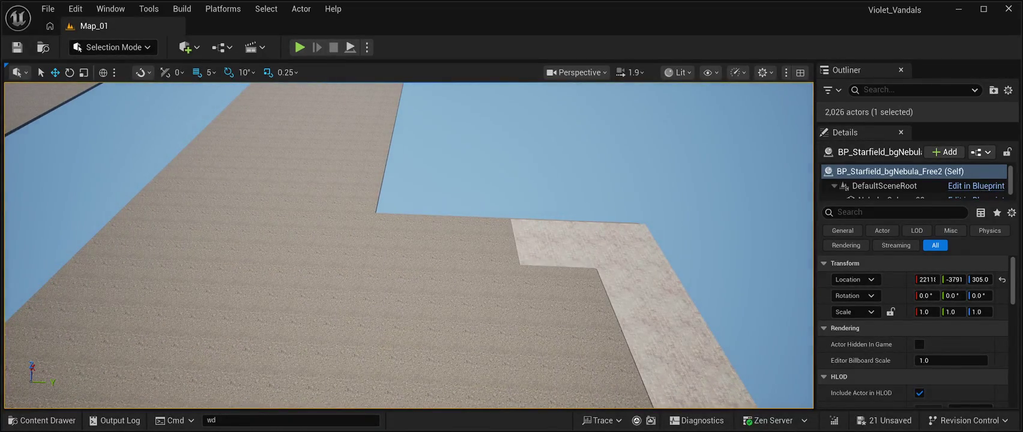
Paste a copy of the four tiles and move it into the inner sidewalk corner
{"action": "key", "text": "ctrl+v"}
{"action": "left_click_drag", "start_coordinate": [237, 258], "coordinate": [237, 258]}
{"action": "mouse_move", "coordinate": [382, 200]}
{"action": "left_mouse_down"}
{"action": "mouse_move", "coordinate": [520, 229]}
{"action": "mouse_move", "coordinate": [641, 276]}
{"action": "left_mouse_up"}
{"action": "left_click_drag", "start_coordinate": [408, 246], "coordinate": [408, 246]}
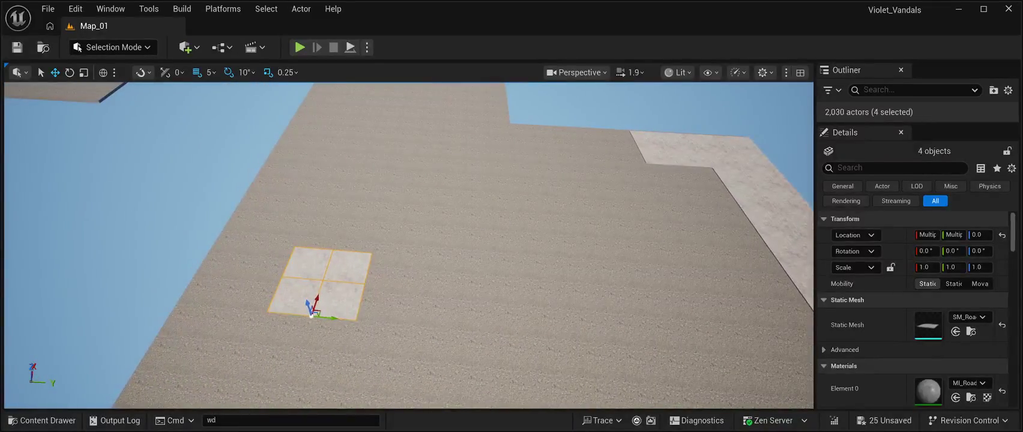
{"action": "mouse_move", "coordinate": [312, 311]}
{"action": "left_mouse_down"}
{"action": "mouse_move", "coordinate": [360, 168]}
{"action": "mouse_move", "coordinate": [646, 180]}
{"action": "left_mouse_up"}
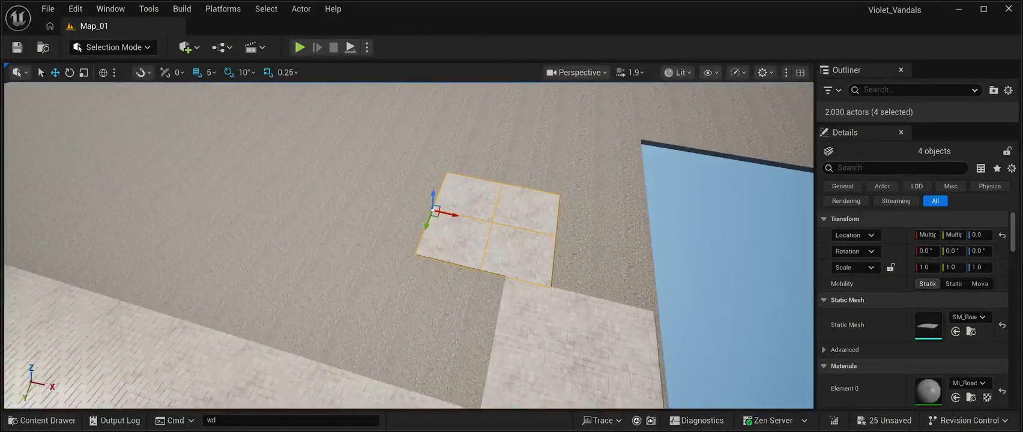
{"action": "left_click_drag", "start_coordinate": [460, 204], "coordinate": [544, 222]}
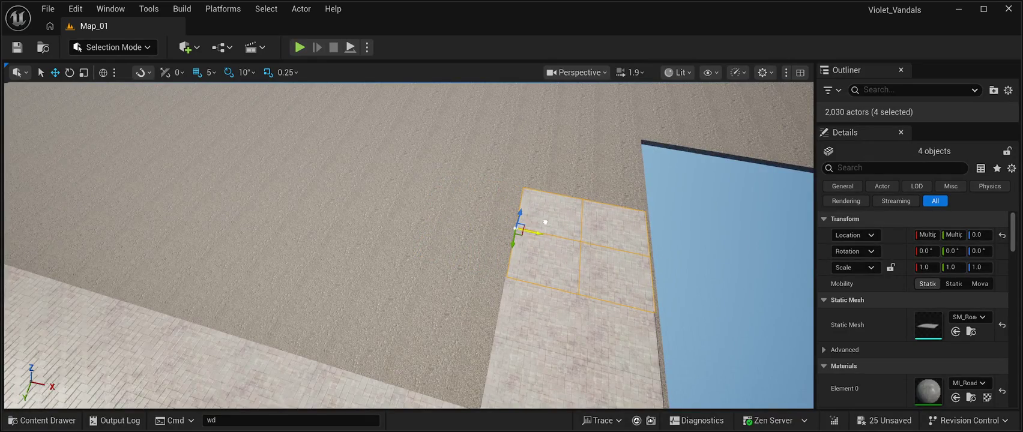
Nudge the copied 2x2 block until it lines up with the sidewalk edges
{"action": "left_click_drag", "start_coordinate": [646, 180], "coordinate": [646, 180]}
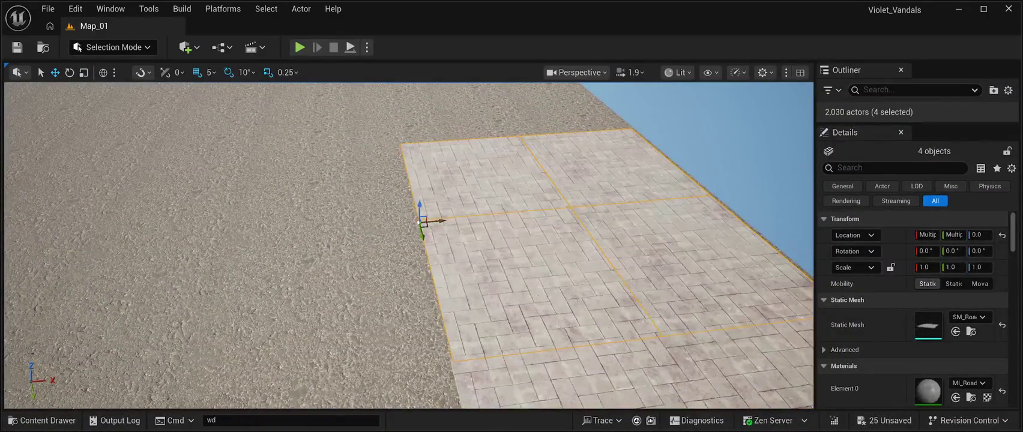
{"action": "left_click_drag", "start_coordinate": [441, 220], "coordinate": [439, 221]}
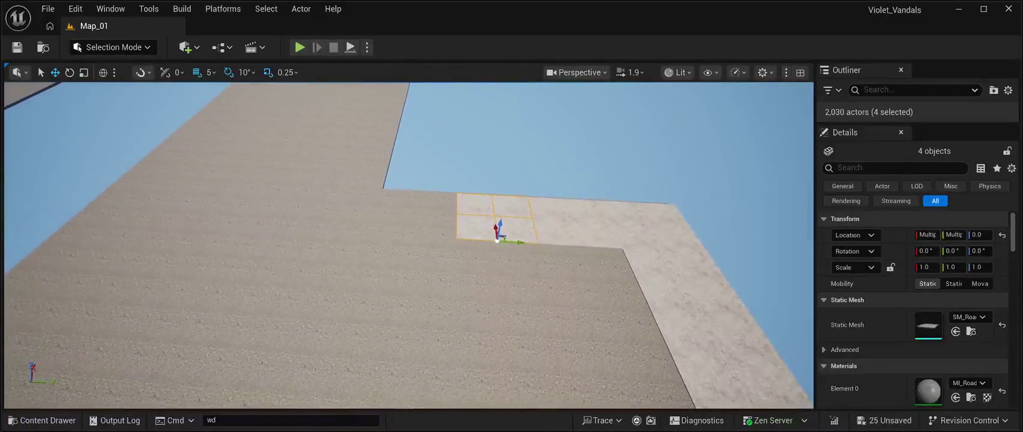
{"action": "mouse_move", "coordinate": [518, 241]}
{"action": "left_mouse_down"}
{"action": "mouse_move", "coordinate": [424, 238]}
{"action": "mouse_move", "coordinate": [436, 236]}
{"action": "mouse_move", "coordinate": [402, 210]}
{"action": "left_mouse_up"}
{"action": "scroll", "coordinate": [408, 246], "scroll_direction": "down", "scroll_amount": 5}
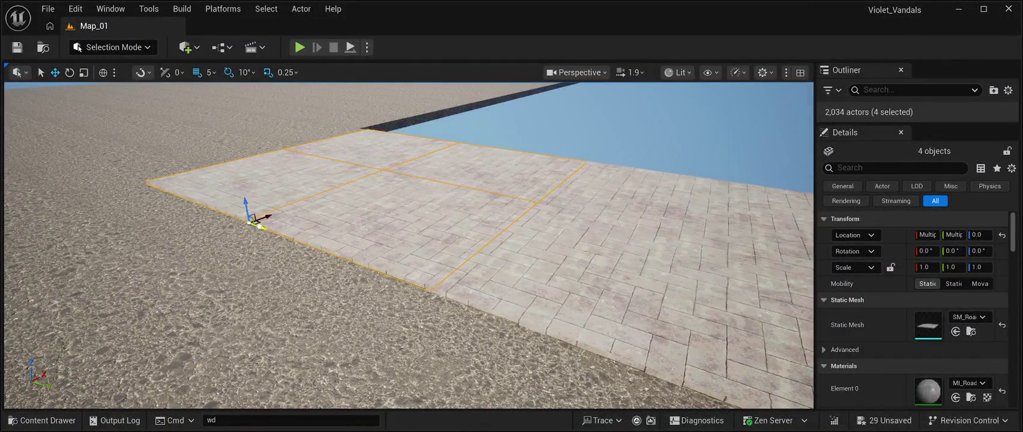
{"action": "mouse_move", "coordinate": [259, 226]}
{"action": "left_mouse_down"}
{"action": "mouse_move", "coordinate": [376, 289]}
{"action": "mouse_move", "coordinate": [468, 270]}
{"action": "mouse_move", "coordinate": [495, 207]}
{"action": "mouse_move", "coordinate": [486, 258]}
{"action": "mouse_move", "coordinate": [434, 303]}
{"action": "mouse_move", "coordinate": [421, 336]}
{"action": "mouse_move", "coordinate": [444, 249]}
{"action": "mouse_move", "coordinate": [447, 285]}
{"action": "left_mouse_up"}
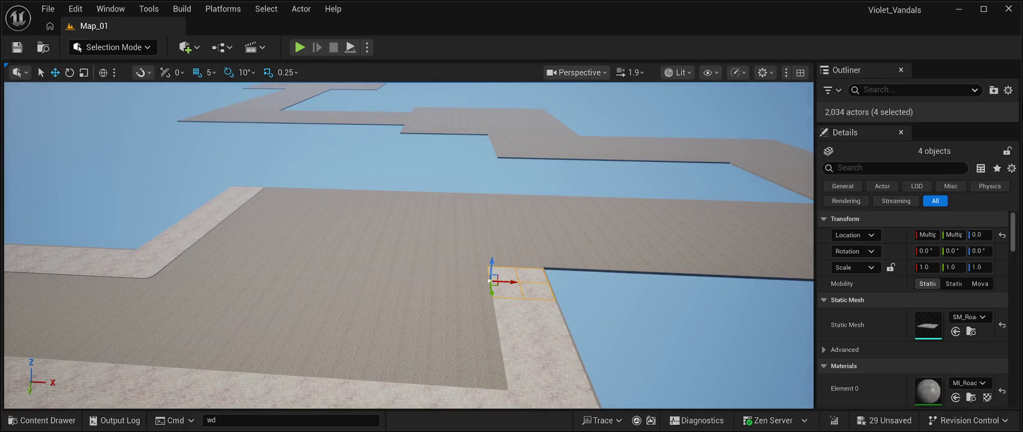
Drag a copy of the 2x2 tile block to the left corner and align it with the paving
{"action": "mouse_move", "coordinate": [491, 281]}
{"action": "left_mouse_down"}
{"action": "mouse_move", "coordinate": [216, 257]}
{"action": "mouse_move", "coordinate": [198, 267]}
{"action": "mouse_move", "coordinate": [276, 180]}
{"action": "left_mouse_up"}
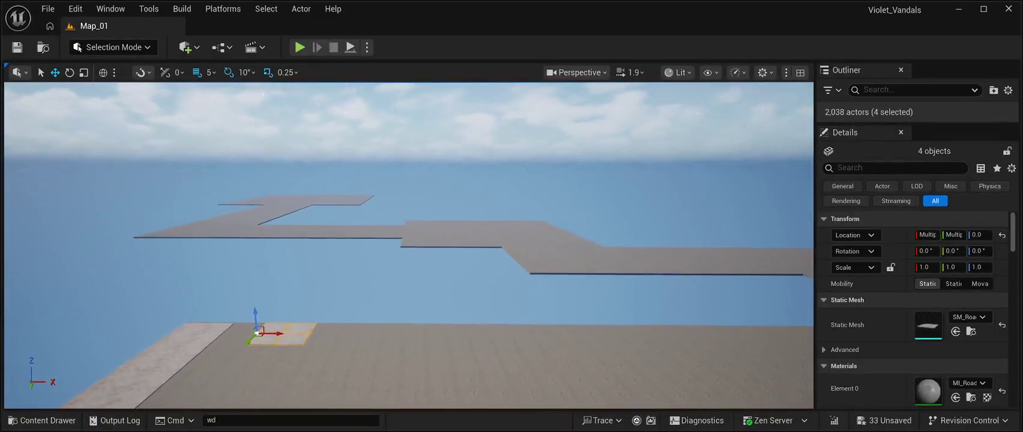
{"action": "key", "text": "f"}
{"action": "scroll", "coordinate": [409, 276], "scroll_direction": "down", "scroll_amount": 2}
{"action": "mouse_move", "coordinate": [396, 261]}
{"action": "left_mouse_down"}
{"action": "mouse_move", "coordinate": [267, 252]}
{"action": "mouse_move", "coordinate": [277, 228]}
{"action": "mouse_move", "coordinate": [295, 232]}
{"action": "mouse_move", "coordinate": [326, 178]}
{"action": "mouse_move", "coordinate": [502, 255]}
{"action": "mouse_move", "coordinate": [395, 246]}
{"action": "left_mouse_up"}
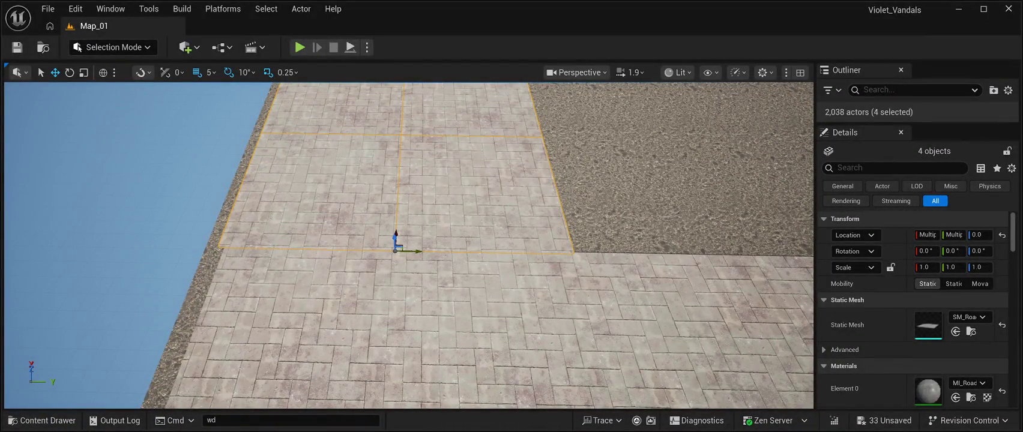
{"action": "mouse_move", "coordinate": [418, 251]}
{"action": "left_mouse_down"}
{"action": "mouse_move", "coordinate": [348, 294]}
{"action": "mouse_move", "coordinate": [348, 252]}
{"action": "mouse_move", "coordinate": [348, 294]}
{"action": "mouse_move", "coordinate": [360, 267]}
{"action": "mouse_move", "coordinate": [397, 258]}
{"action": "mouse_move", "coordinate": [538, 255]}
{"action": "mouse_move", "coordinate": [540, 267]}
{"action": "mouse_move", "coordinate": [591, 280]}
{"action": "left_mouse_up"}
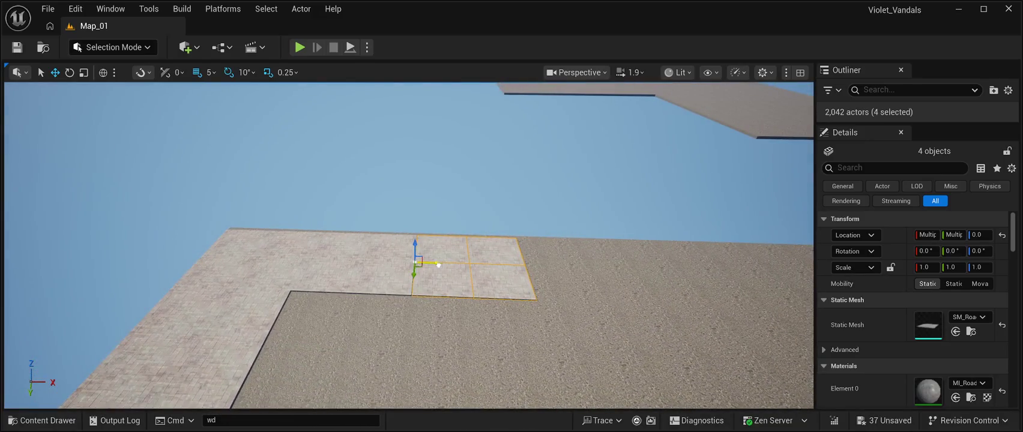
Drag the 2x2 block right along X repeatedly, leaving copies that fill the edge gaps
{"action": "left_click_drag", "start_coordinate": [437, 264], "coordinate": [440, 264]}
{"action": "key", "text": "Right"}
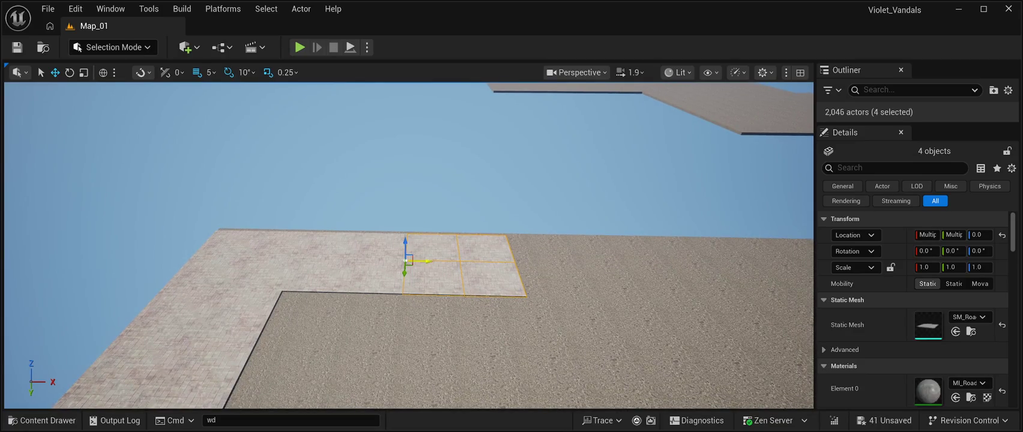
{"action": "mouse_move", "coordinate": [408, 261]}
{"action": "left_mouse_down"}
{"action": "mouse_move", "coordinate": [561, 257]}
{"action": "mouse_move", "coordinate": [539, 255]}
{"action": "left_mouse_up"}
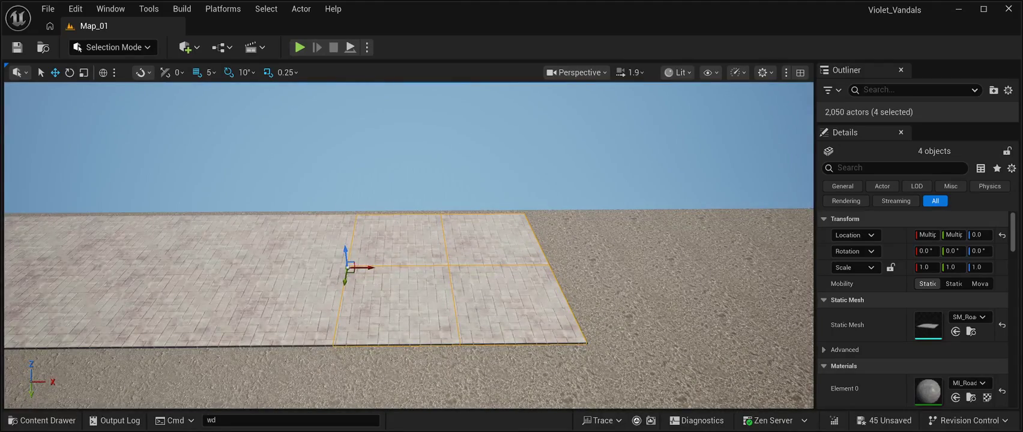
{"action": "mouse_move", "coordinate": [371, 269]}
{"action": "left_mouse_down"}
{"action": "mouse_move", "coordinate": [561, 264]}
{"action": "mouse_move", "coordinate": [583, 249]}
{"action": "left_mouse_up"}
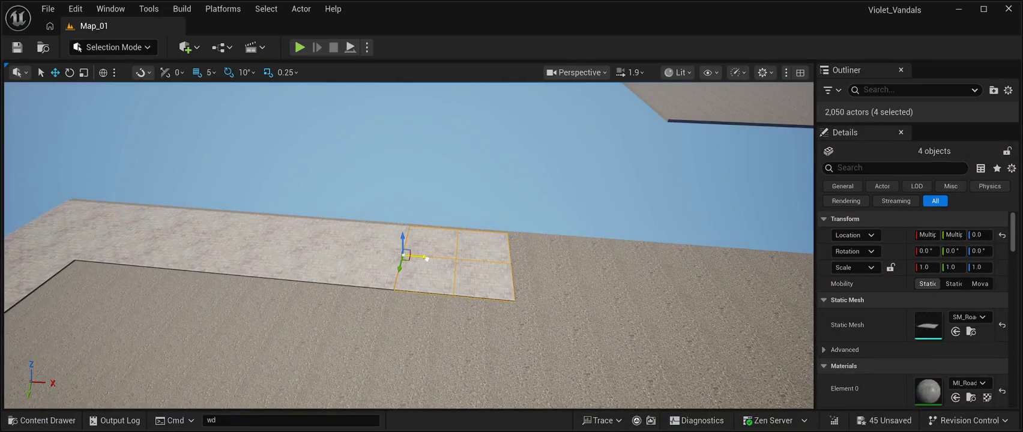
{"action": "left_click_drag", "start_coordinate": [427, 259], "coordinate": [418, 271]}
{"action": "mouse_move", "coordinate": [402, 237]}
{"action": "left_mouse_down"}
{"action": "mouse_move", "coordinate": [590, 219]}
{"action": "mouse_move", "coordinate": [549, 260]}
{"action": "left_mouse_up"}
Select the first sidewalk tiles and raise the grid snap increment to 10
{"action": "left_click", "coordinate": [516, 266]}
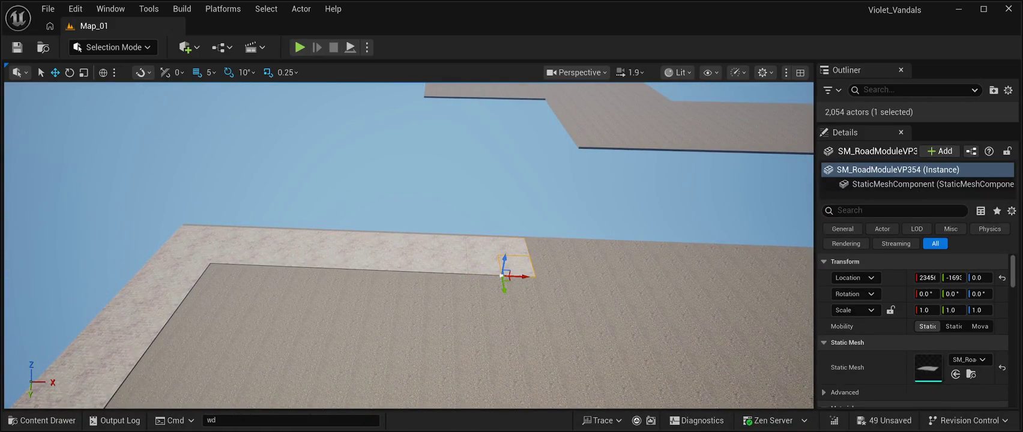
{"action": "left_click", "coordinate": [474, 252], "text": "ctrl"}
{"action": "left_click", "coordinate": [480, 264], "text": "ctrl"}
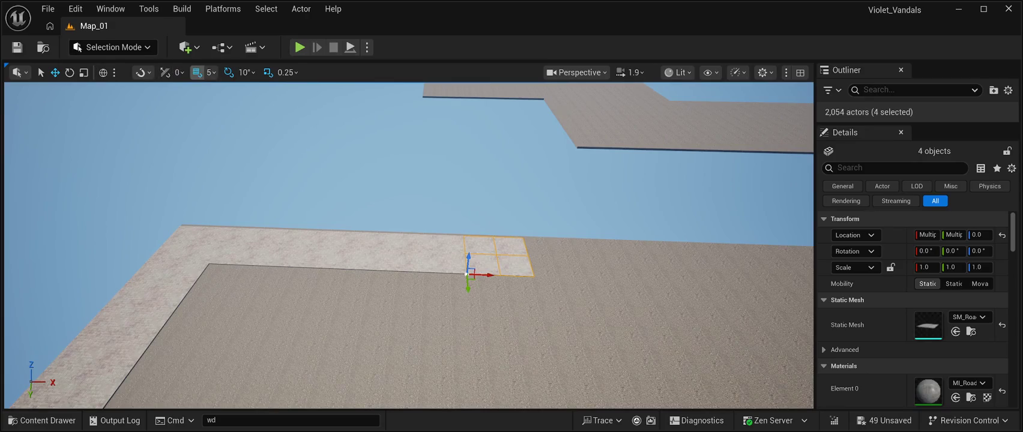
{"action": "key", "text": "bracketright"}
{"action": "key", "text": "f"}
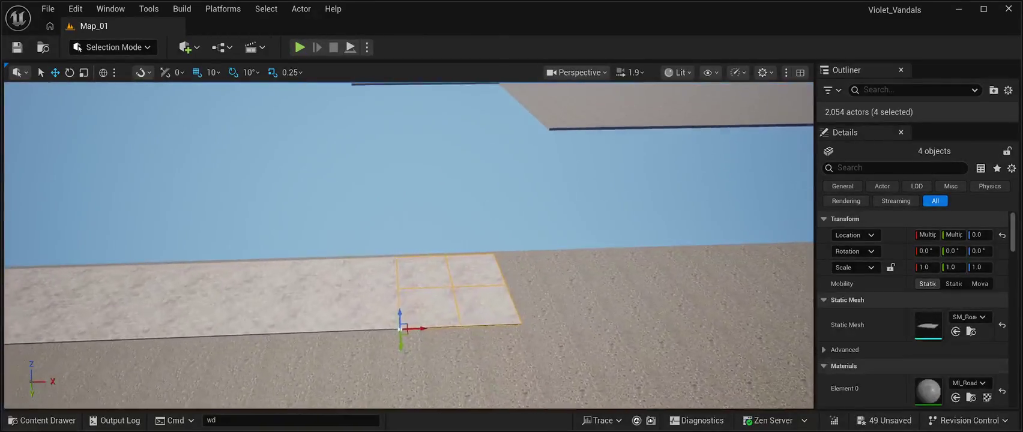
Add tiles to make a ten-tile 5x2 selection and drag a duplicate along X
{"action": "left_click", "coordinate": [370, 278], "text": "ctrl"}
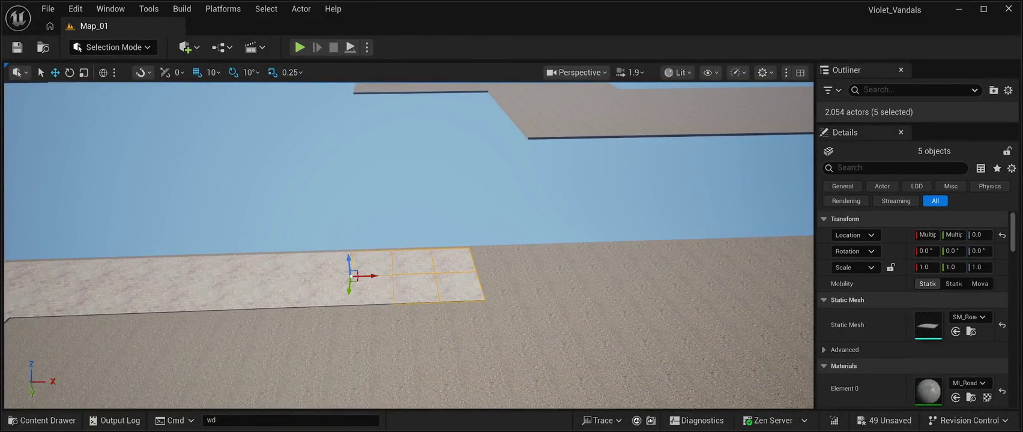
{"action": "left_click", "coordinate": [370, 291], "text": "ctrl"}
{"action": "left_click", "coordinate": [329, 264], "text": "ctrl"}
{"action": "left_click", "coordinate": [327, 293], "text": "ctrl"}
{"action": "left_click", "coordinate": [283, 267], "text": "ctrl"}
{"action": "left_click", "coordinate": [276, 294], "text": "ctrl"}
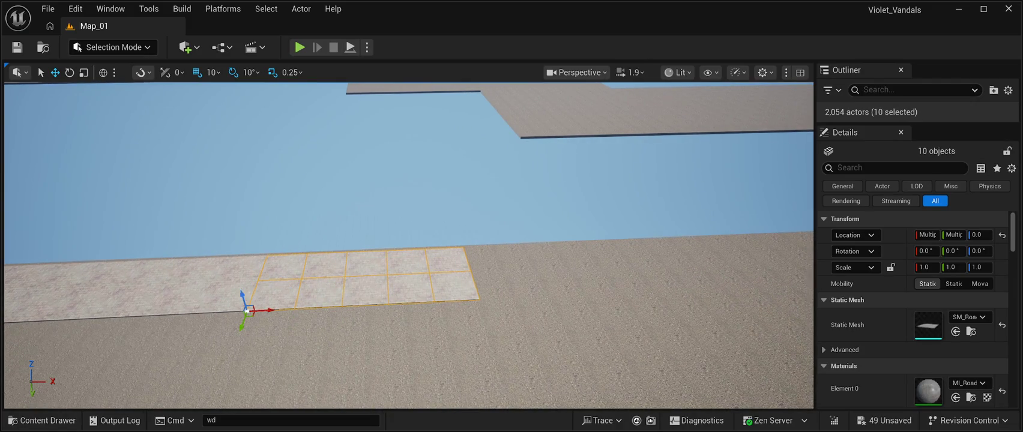
{"action": "mouse_move", "coordinate": [264, 309]}
{"action": "left_mouse_down", "text": "alt"}
{"action": "mouse_move", "coordinate": [514, 273]}
{"action": "mouse_move", "coordinate": [504, 272]}
{"action": "left_mouse_up", "text": "alt"}
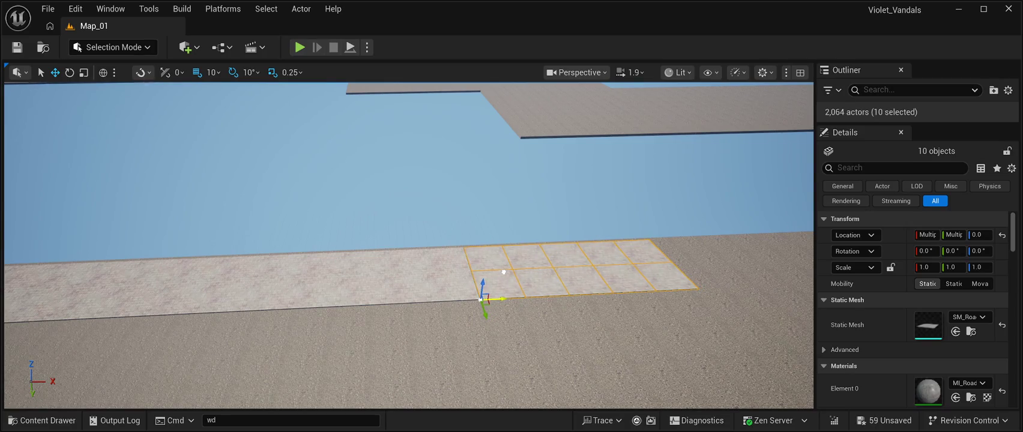
Clear the selection and reselect the whole extended run of sidewalk tiles
{"action": "scroll", "coordinate": [504, 272], "scroll_direction": "up", "scroll_amount": 5}
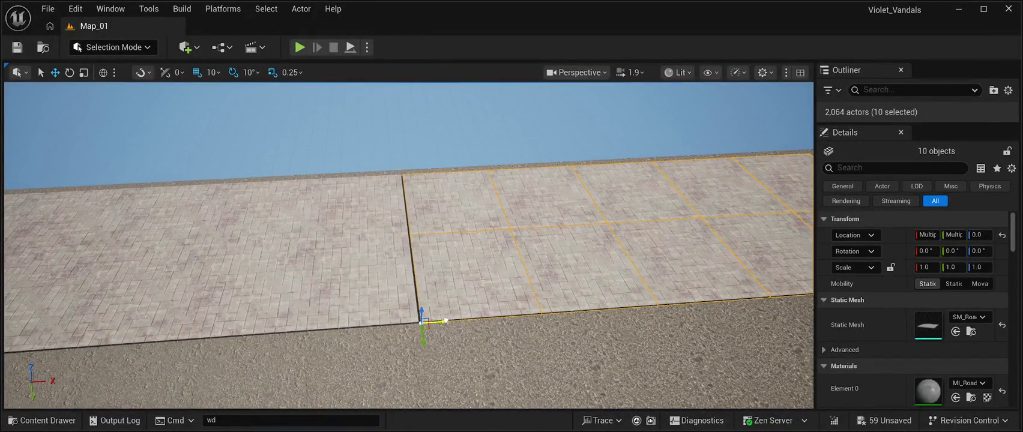
{"action": "scroll", "coordinate": [408, 246], "scroll_direction": "down", "scroll_amount": 5}
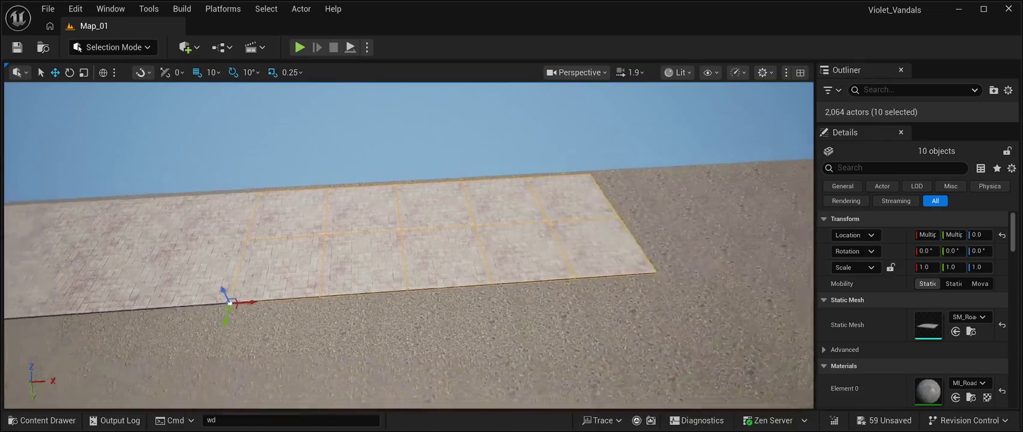
{"action": "scroll", "coordinate": [293, 298], "scroll_direction": "down", "scroll_amount": 2}
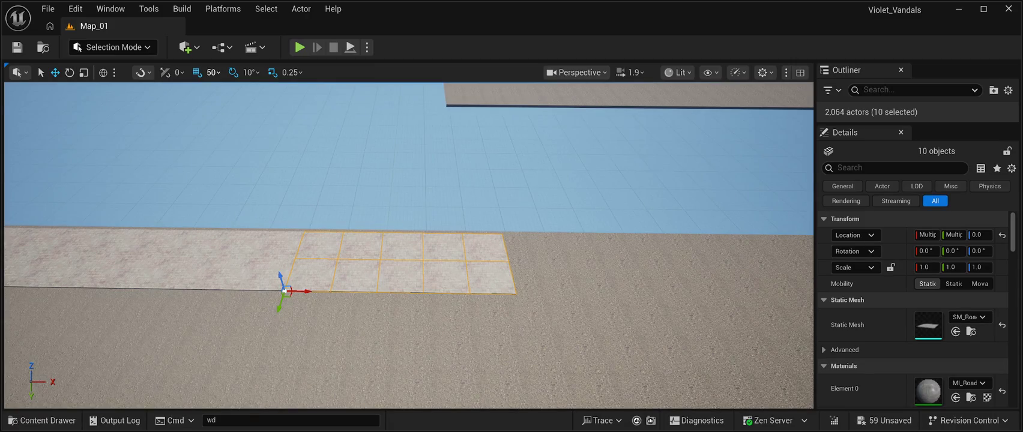
{"action": "left_click", "coordinate": [285, 290]}
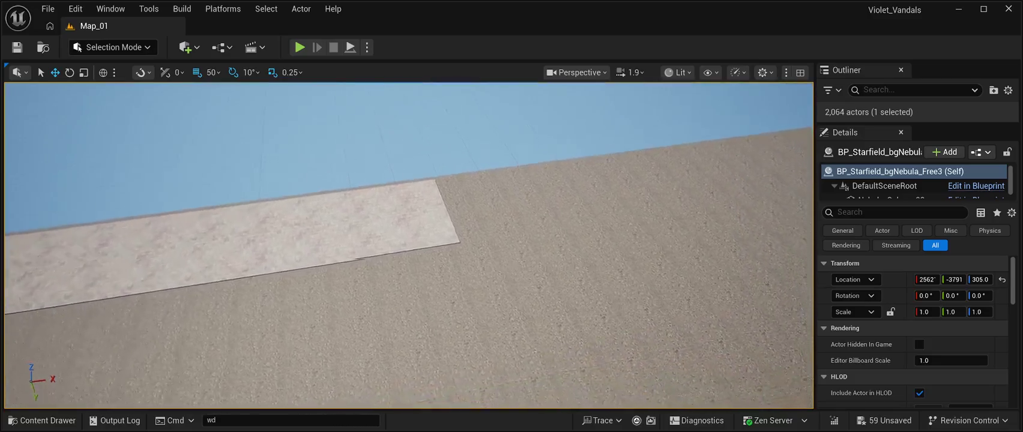
{"action": "left_click", "coordinate": [423, 249], "text": "ctrl"}
{"action": "left_click", "coordinate": [420, 211], "text": "ctrl"}
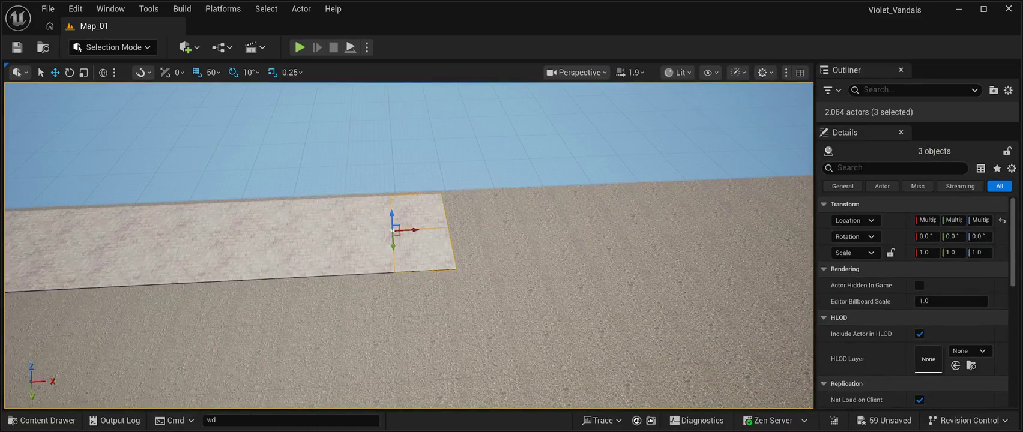
{"action": "left_click", "coordinate": [363, 214], "text": "ctrl"}
{"action": "left_click", "coordinate": [363, 252], "text": "ctrl"}
{"action": "left_click", "coordinate": [300, 255], "text": "ctrl"}
{"action": "left_click", "coordinate": [309, 216], "text": "ctrl"}
{"action": "left_click", "coordinate": [252, 219], "text": "ctrl"}
{"action": "left_click", "coordinate": [240, 259], "text": "ctrl"}
{"action": "left_click", "coordinate": [186, 228], "text": "ctrl"}
{"action": "left_click", "coordinate": [174, 264], "text": "ctrl"}
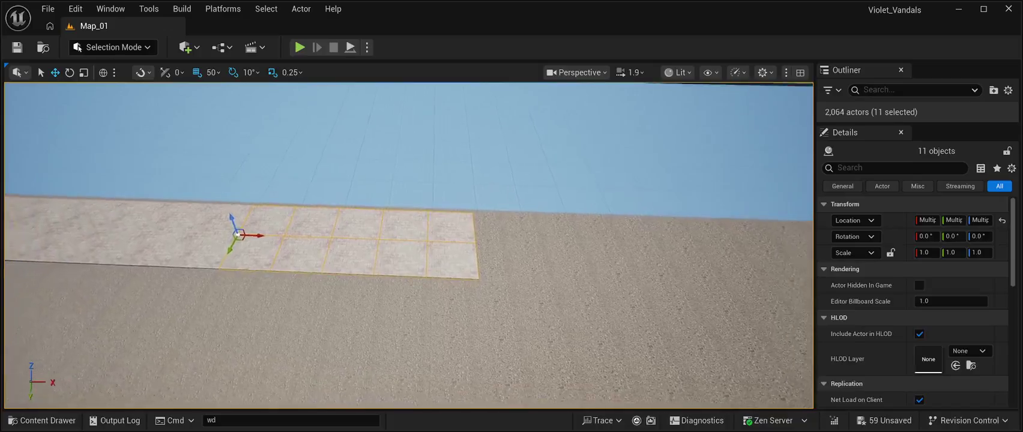